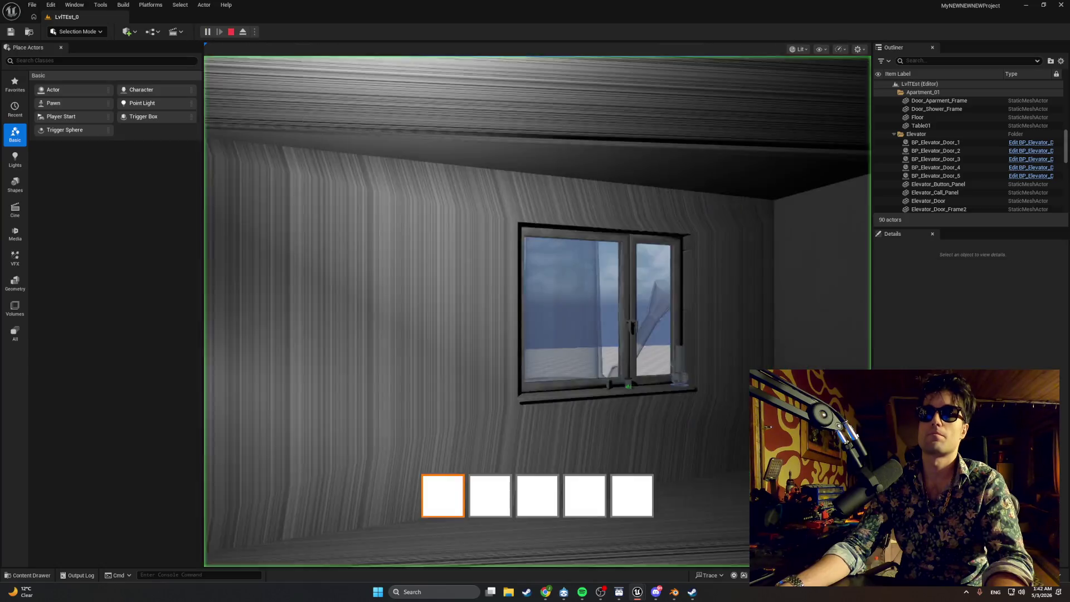
- Walk to the elevator, press E at the call panel to light it, then end the play-test
{"action": "key", "text": "w"}
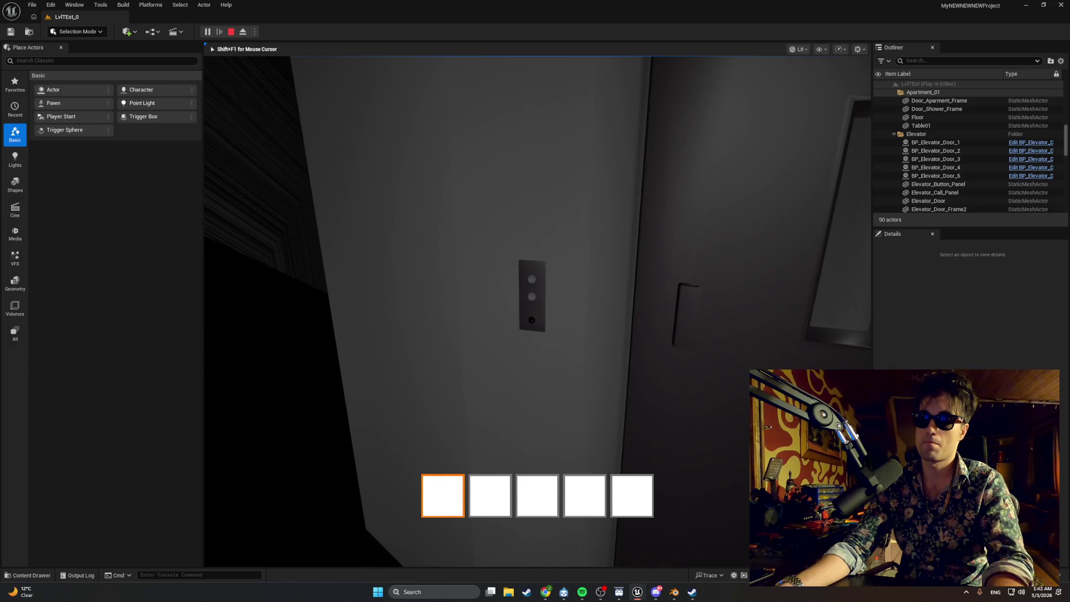
{"action": "key", "text": "e"}
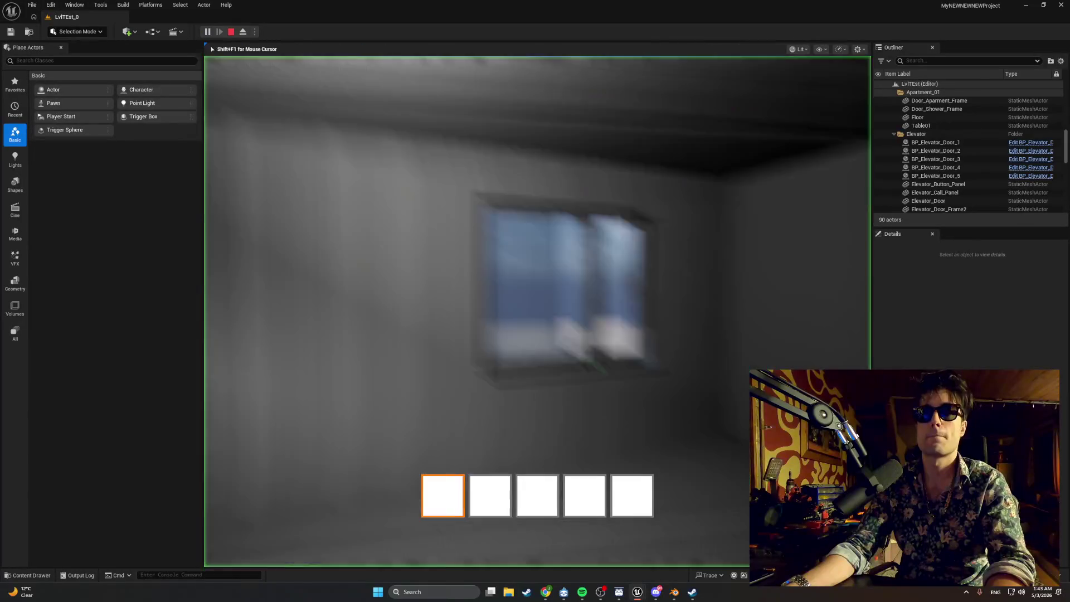
{"action": "key", "text": "w"}
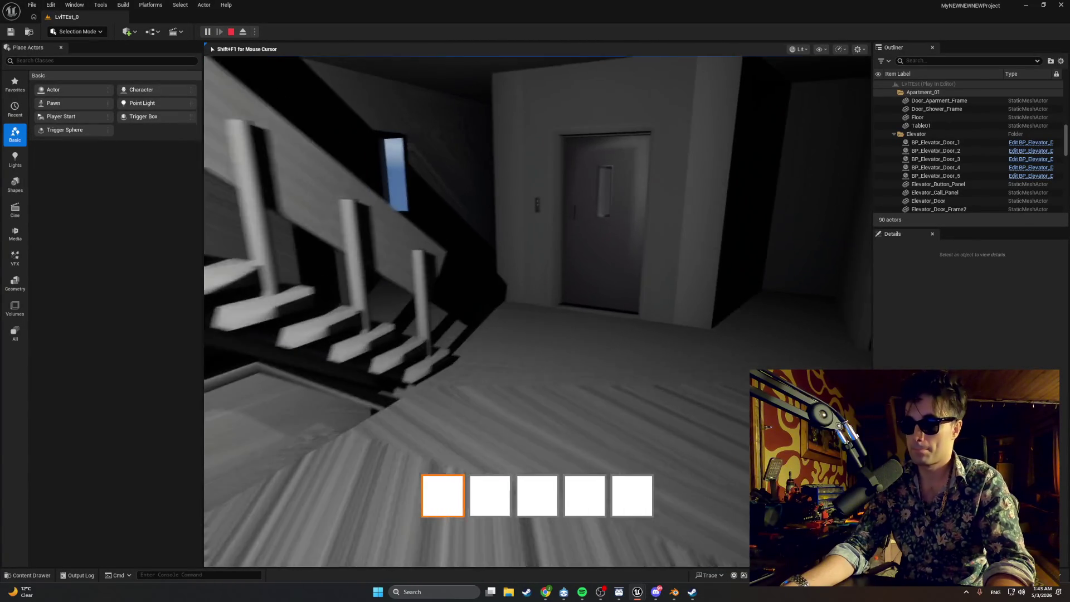
{"action": "key", "text": "e"}
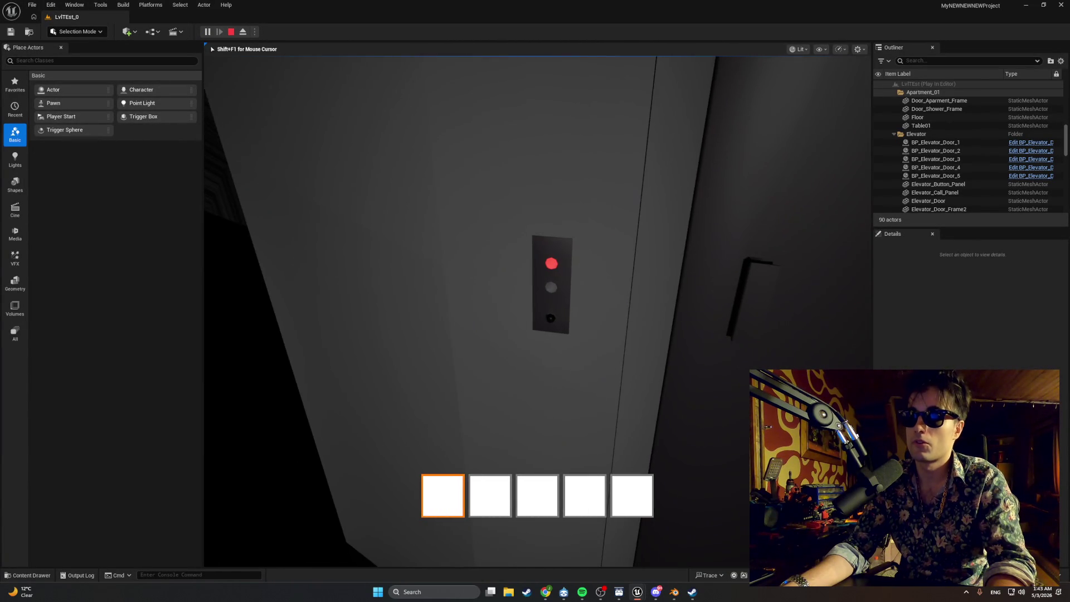
{"action": "mouse_move", "coordinate": [535, 301]}
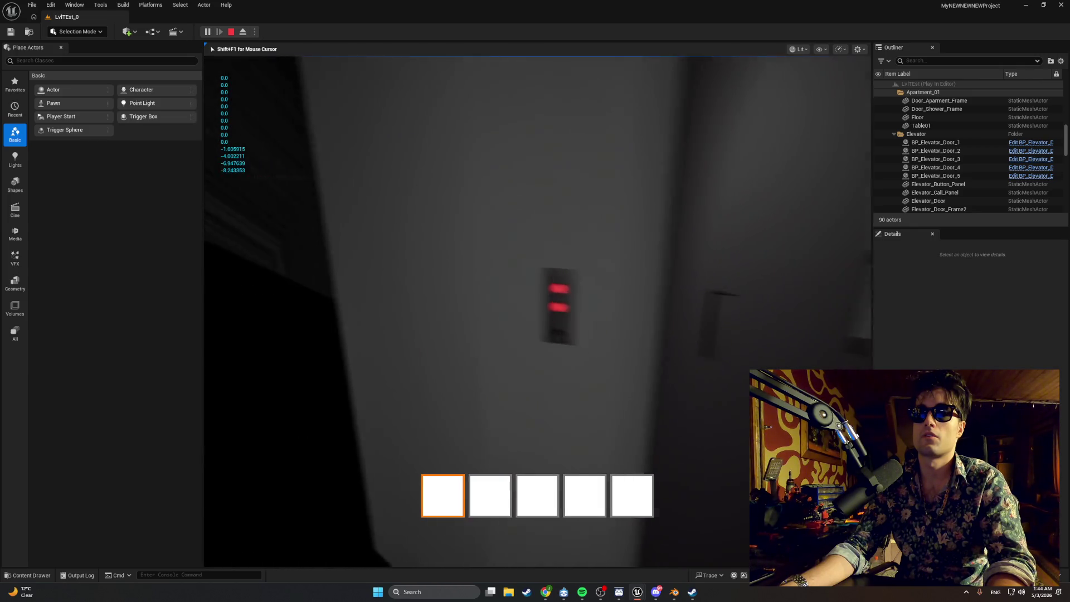
{"action": "key", "text": "Escape"}
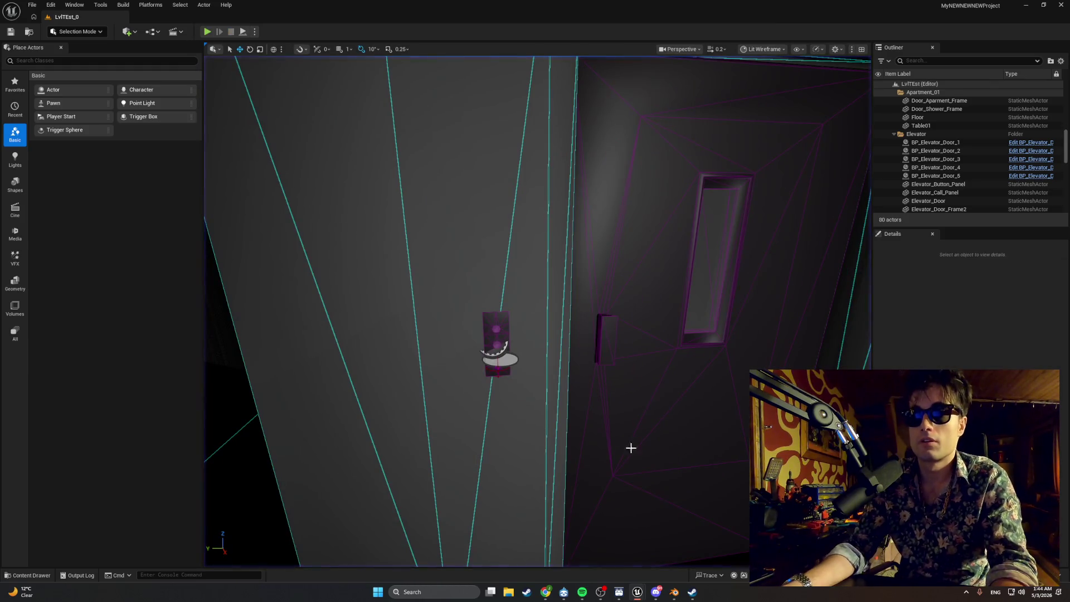
{"action": "mouse_move", "coordinate": [649, 585]}
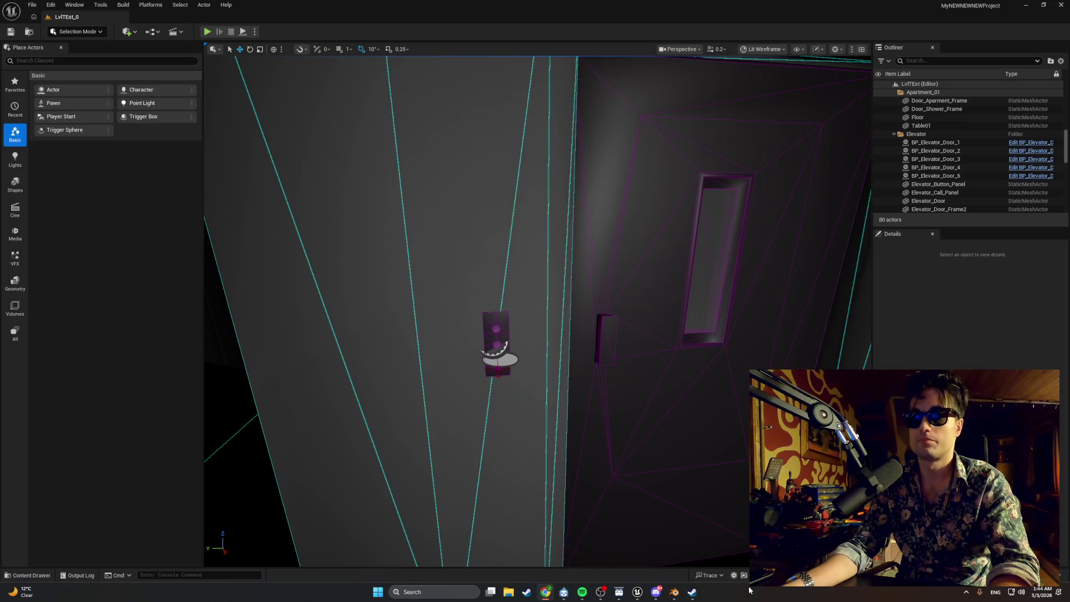
- In BP_Elevator_Door_1's StartDoorDrag graph, move the lower Call On Elevator Door State Change group right
{"action": "left_click", "coordinate": [667, 554]}
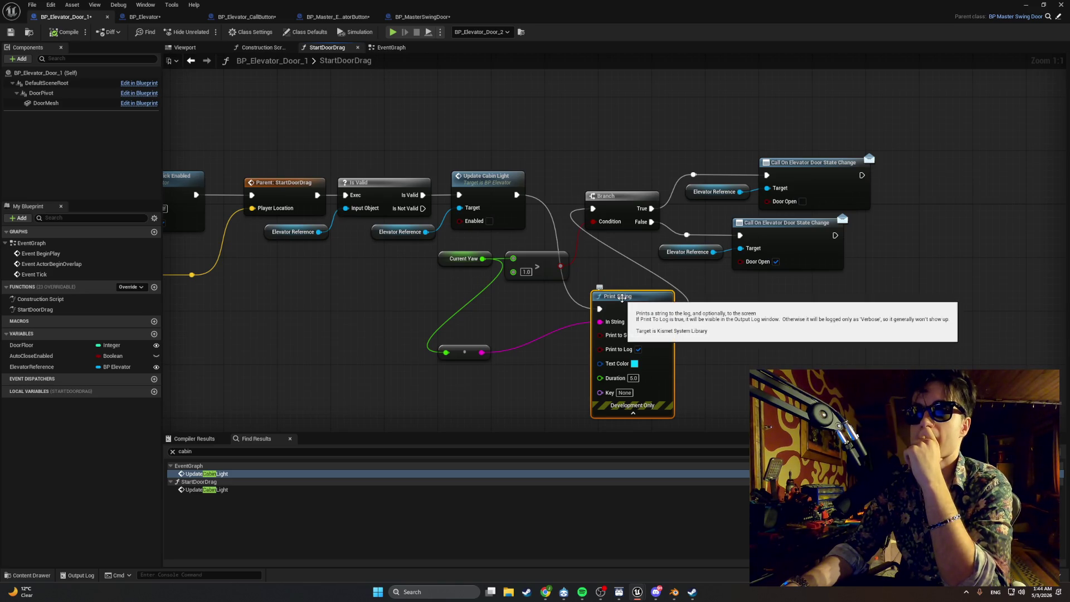
{"action": "left_click", "coordinate": [795, 283]}
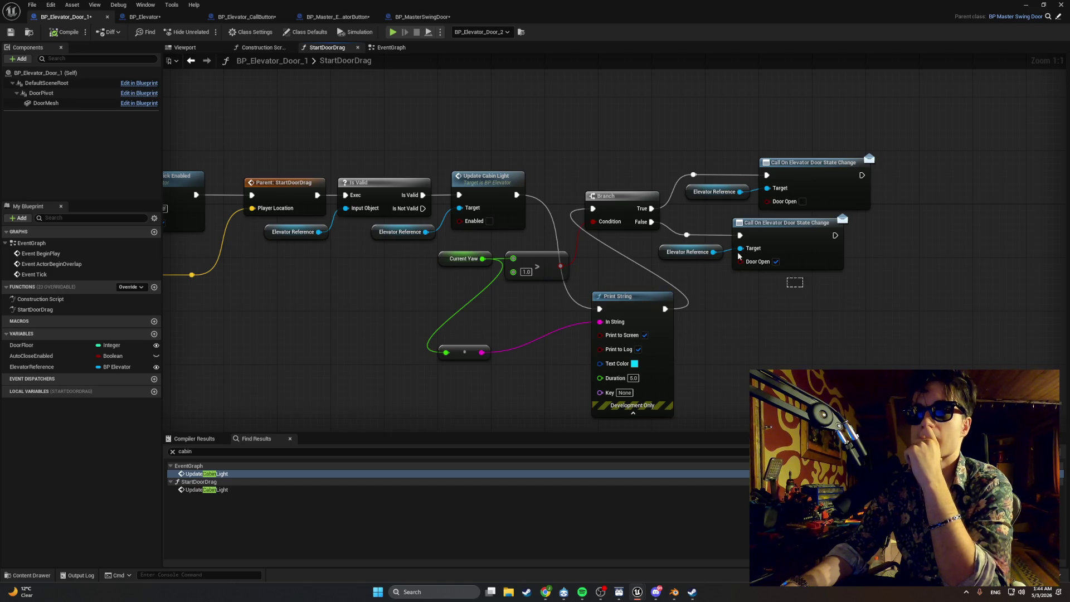
{"action": "left_click_drag", "start_coordinate": [739, 255], "coordinate": [683, 231]}
{"action": "mouse_move", "coordinate": [759, 230]}
{"action": "left_mouse_down"}
{"action": "mouse_move", "coordinate": [842, 234]}
{"action": "mouse_move", "coordinate": [782, 227]}
{"action": "left_mouse_up"}
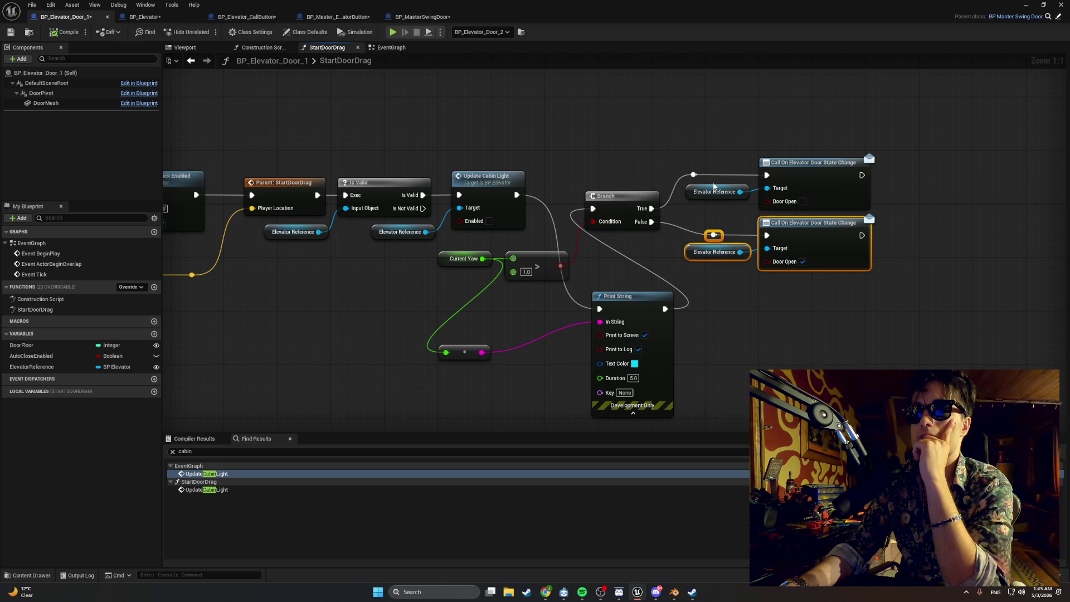
{"action": "left_click_drag", "start_coordinate": [424, 273], "coordinate": [595, 279]}
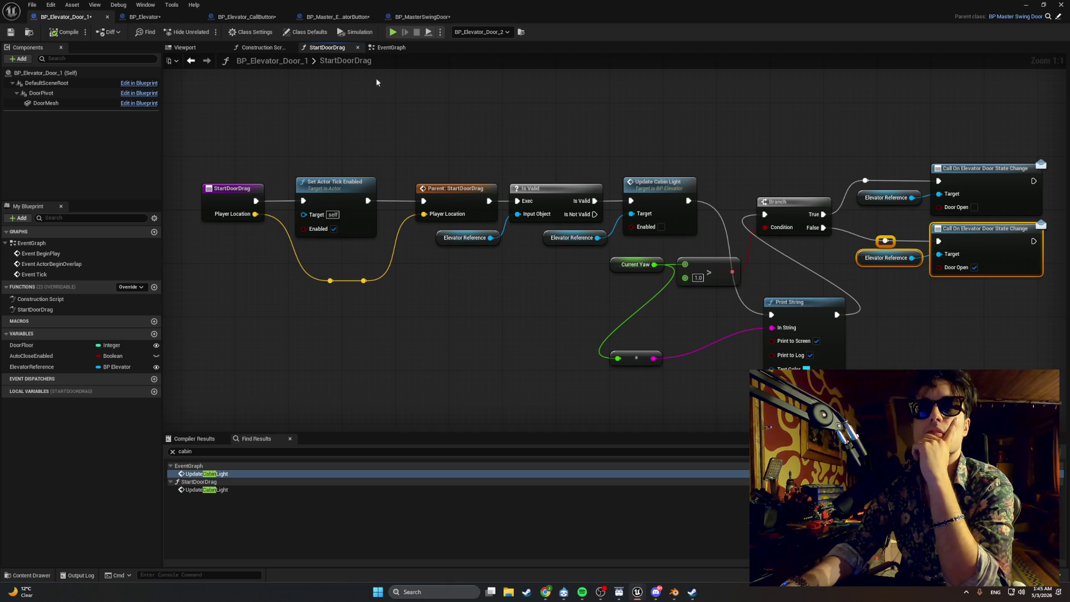
{"action": "double_click", "coordinate": [360, 60]}
{"action": "key", "text": "Escape"}
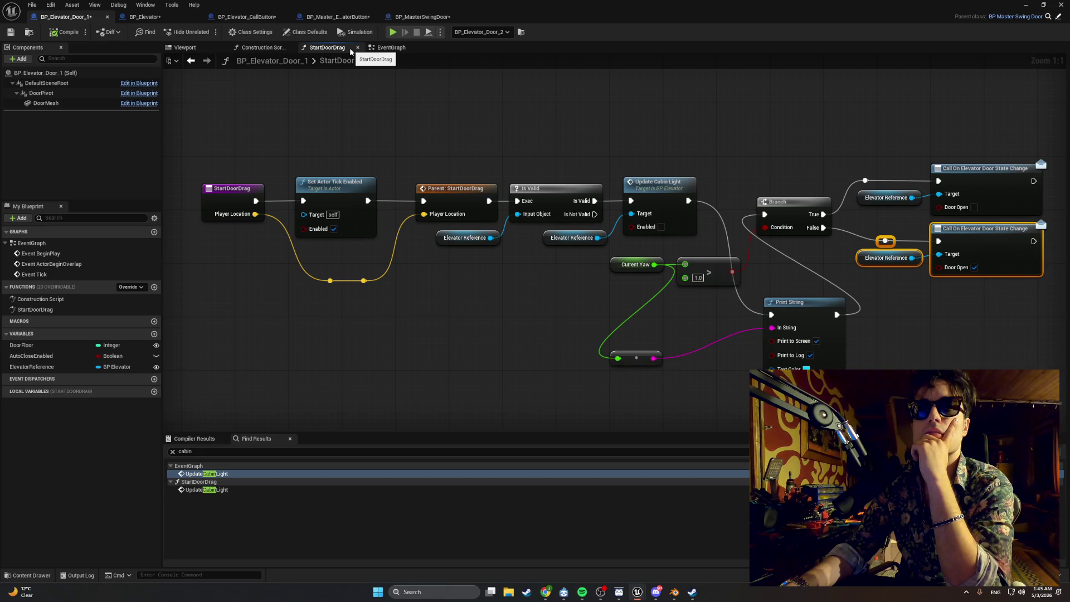
- In the EventGraph Tick chain, place an ElevatorReference getter beside the door-closed Branch
{"action": "left_click", "coordinate": [389, 48]}
{"action": "scroll", "coordinate": [437, 158], "scroll_direction": "up", "scroll_amount": 4}
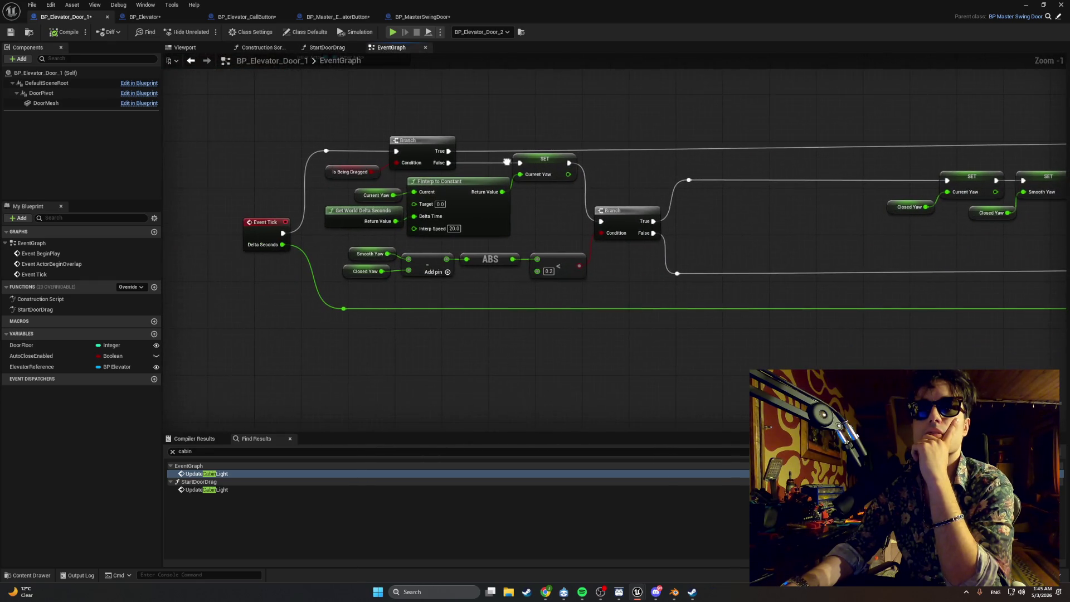
{"action": "left_click_drag", "start_coordinate": [507, 162], "coordinate": [1, 146]}
{"action": "scroll", "coordinate": [241, 172], "scroll_direction": "down", "scroll_amount": 2}
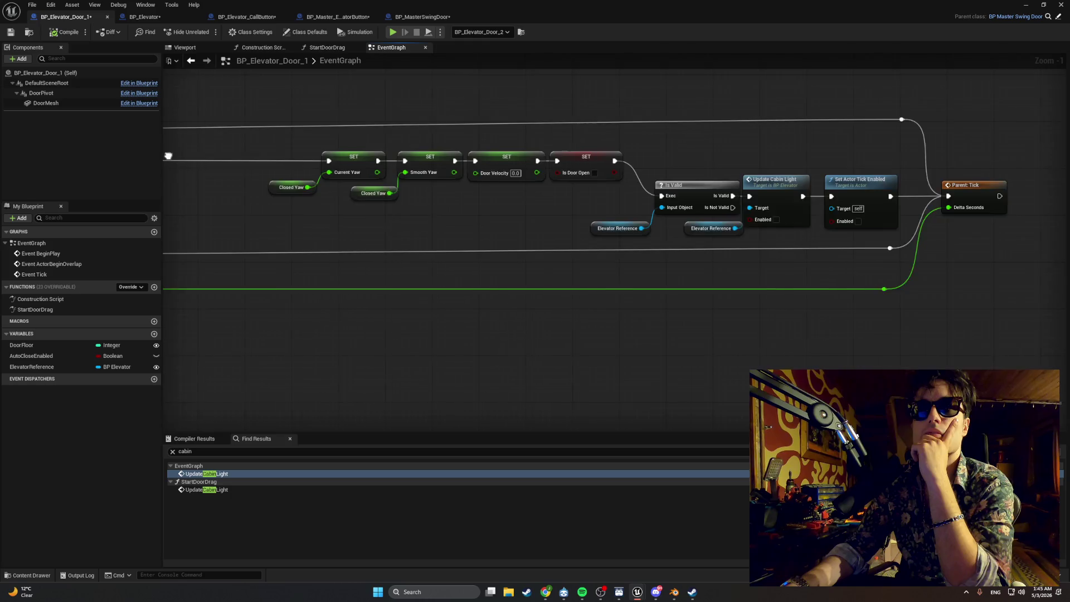
{"action": "scroll", "coordinate": [241, 171], "scroll_direction": "up", "scroll_amount": 2}
{"action": "left_click_drag", "start_coordinate": [241, 172], "coordinate": [236, 171]}
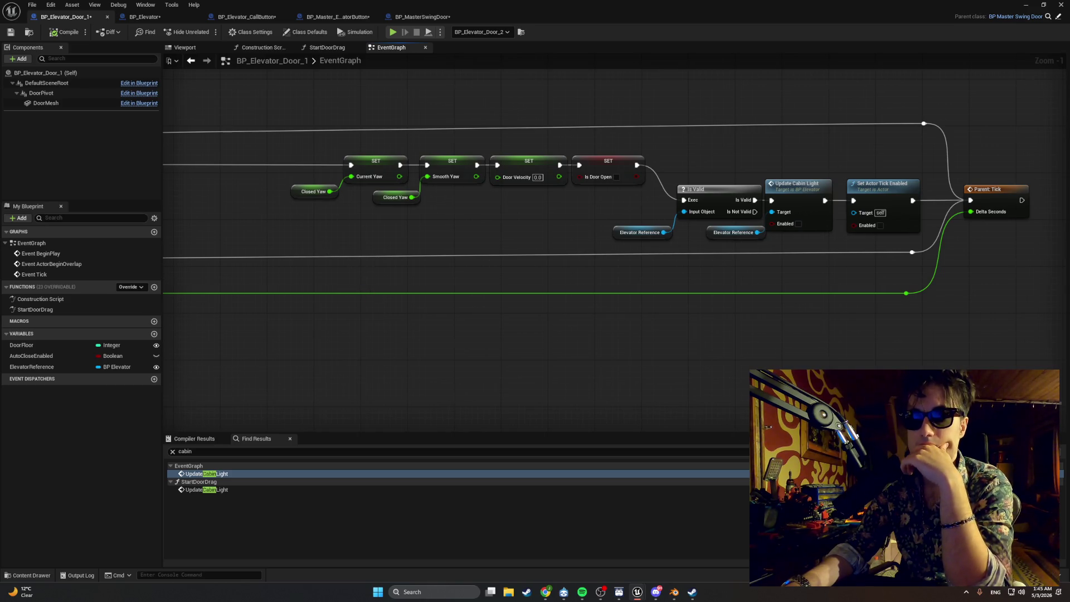
{"action": "left_click_drag", "start_coordinate": [372, 296], "coordinate": [558, 271]}
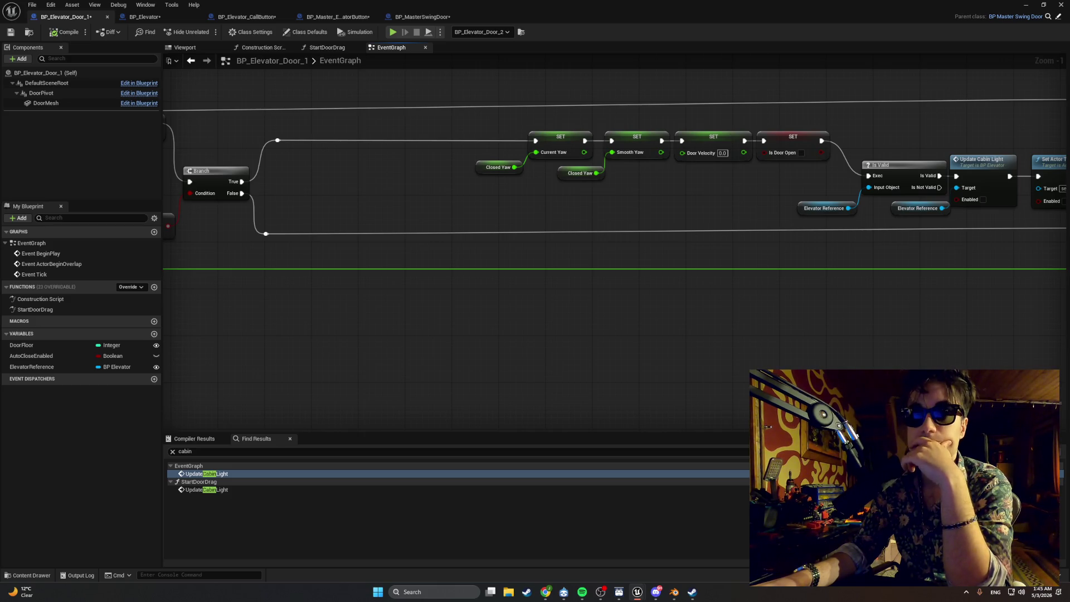
{"action": "mouse_move", "coordinate": [473, 386]}
{"action": "left_mouse_down"}
{"action": "mouse_move", "coordinate": [636, 369]}
{"action": "mouse_move", "coordinate": [725, 394]}
{"action": "left_mouse_up"}
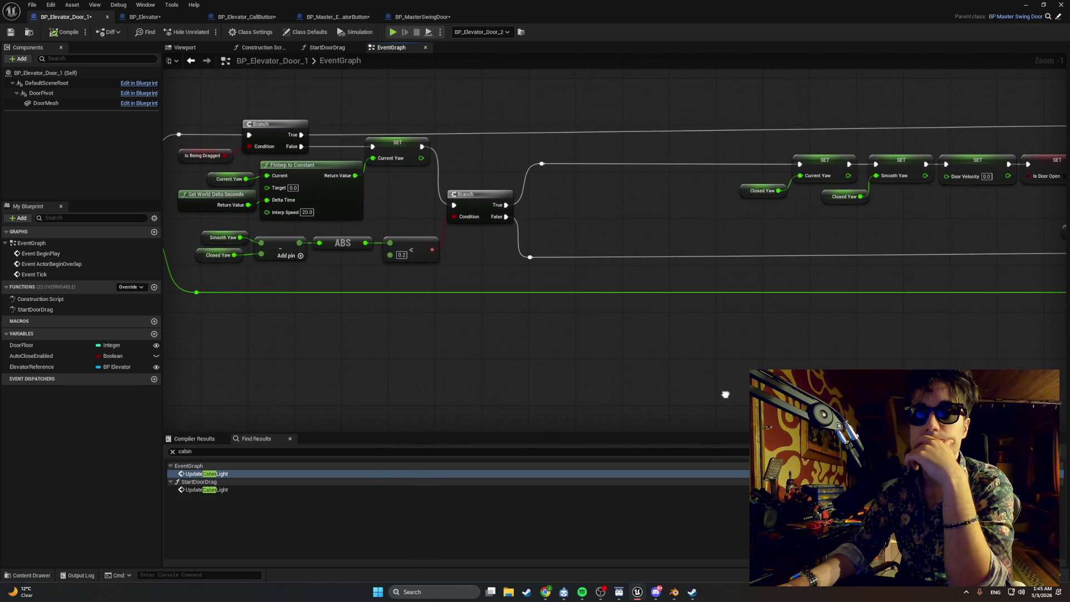
{"action": "left_click_drag", "start_coordinate": [726, 397], "coordinate": [772, 400]}
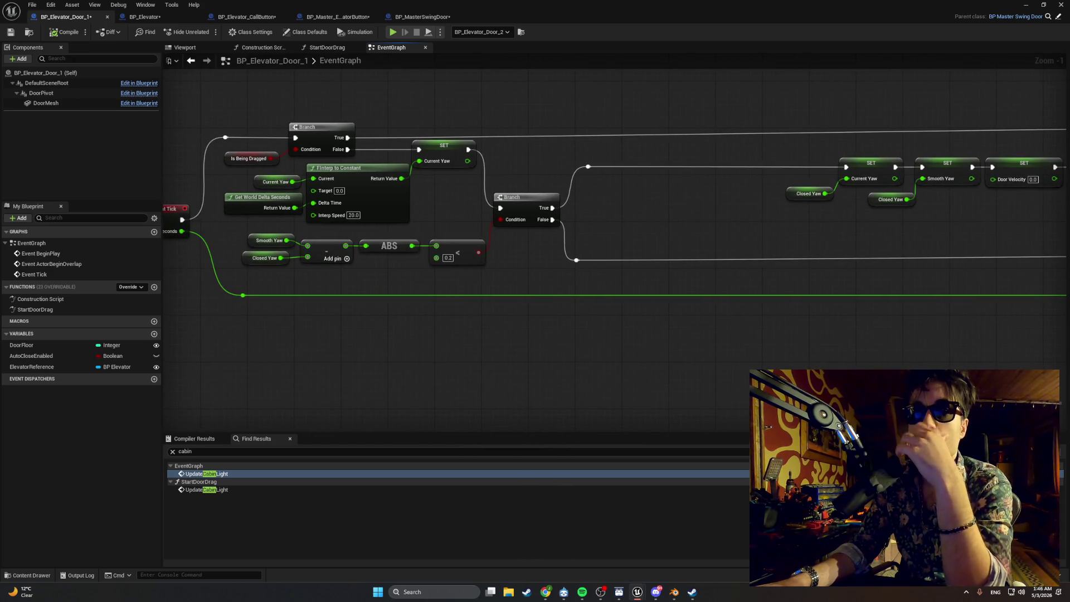
{"action": "mouse_move", "coordinate": [816, 383]}
{"action": "left_mouse_down"}
{"action": "mouse_move", "coordinate": [410, 334]}
{"action": "mouse_move", "coordinate": [934, 348]}
{"action": "left_mouse_up"}
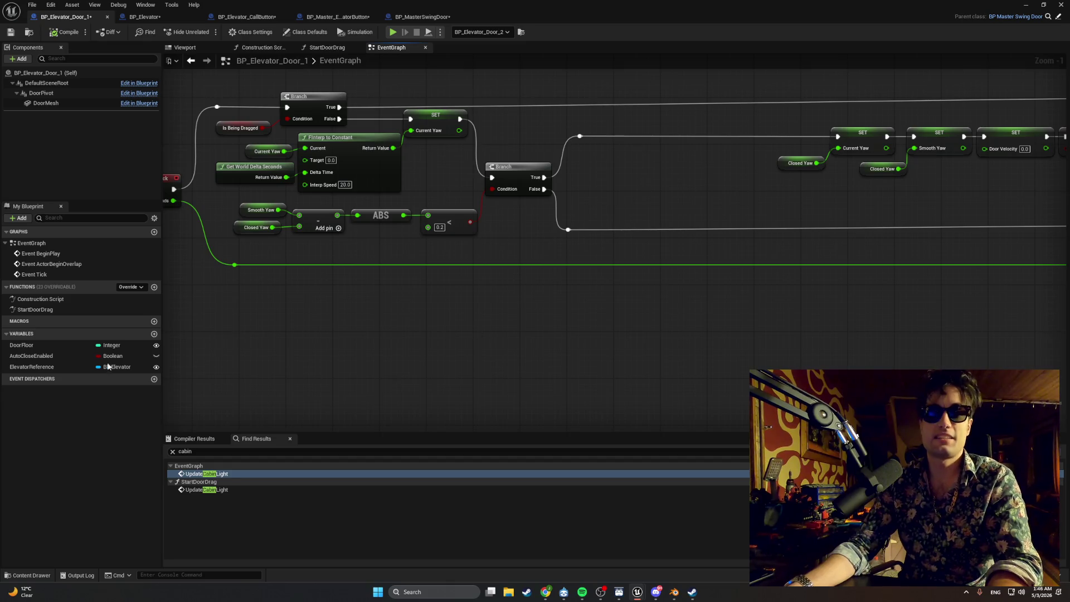
{"action": "mouse_move", "coordinate": [73, 365]}
{"action": "left_mouse_down"}
{"action": "mouse_move", "coordinate": [635, 176]}
{"action": "mouse_move", "coordinate": [719, 173]}
{"action": "mouse_move", "coordinate": [734, 158]}
{"action": "left_mouse_up"}
{"action": "left_click", "coordinate": [677, 187]}
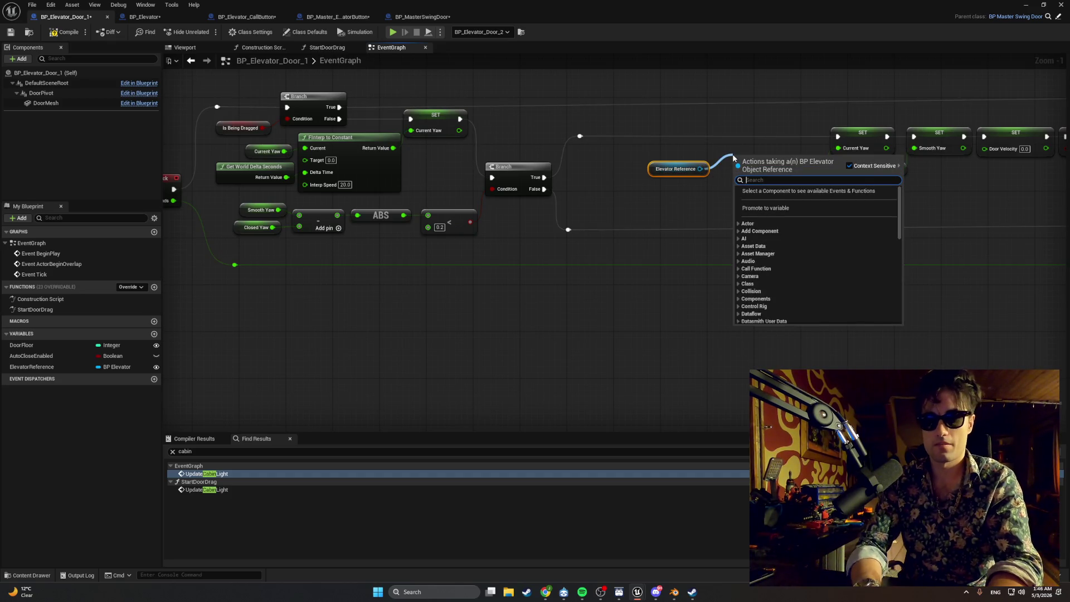
- Insert Call On Elevator Door State Change between the reroute wire and first SET node, then compile
{"action": "type", "text": "on call"}
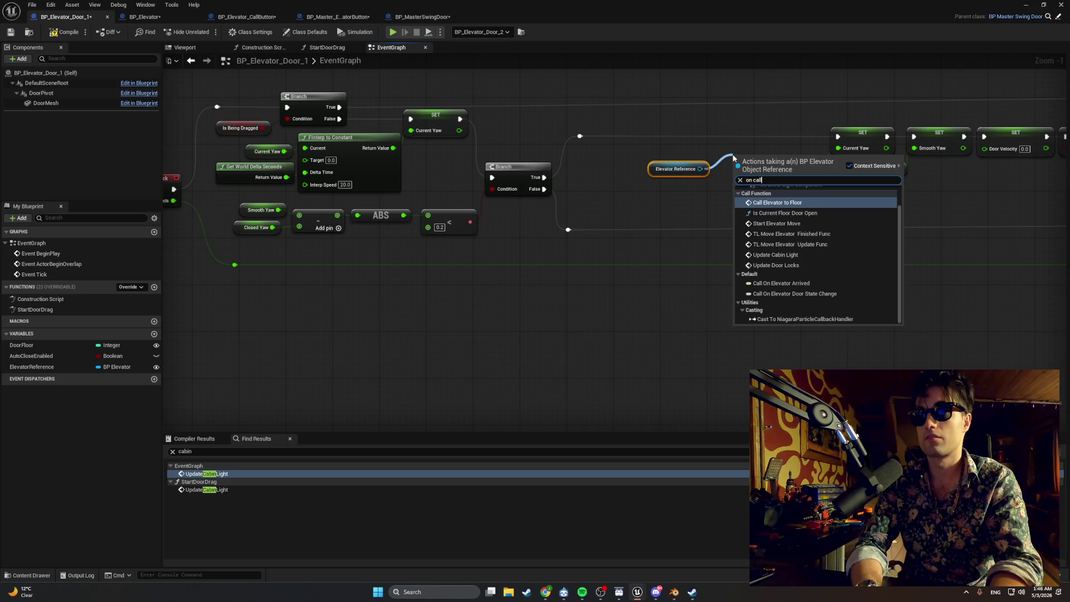
{"action": "type", "text": " eleva"}
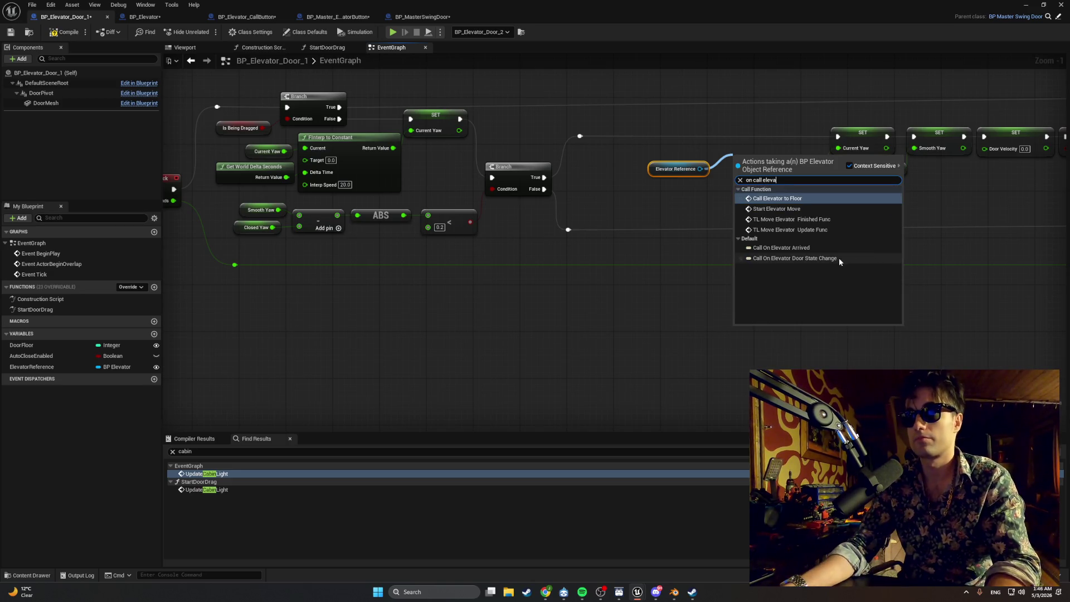
{"action": "left_click", "coordinate": [838, 258]}
{"action": "left_click_drag", "start_coordinate": [757, 162], "coordinate": [728, 141]}
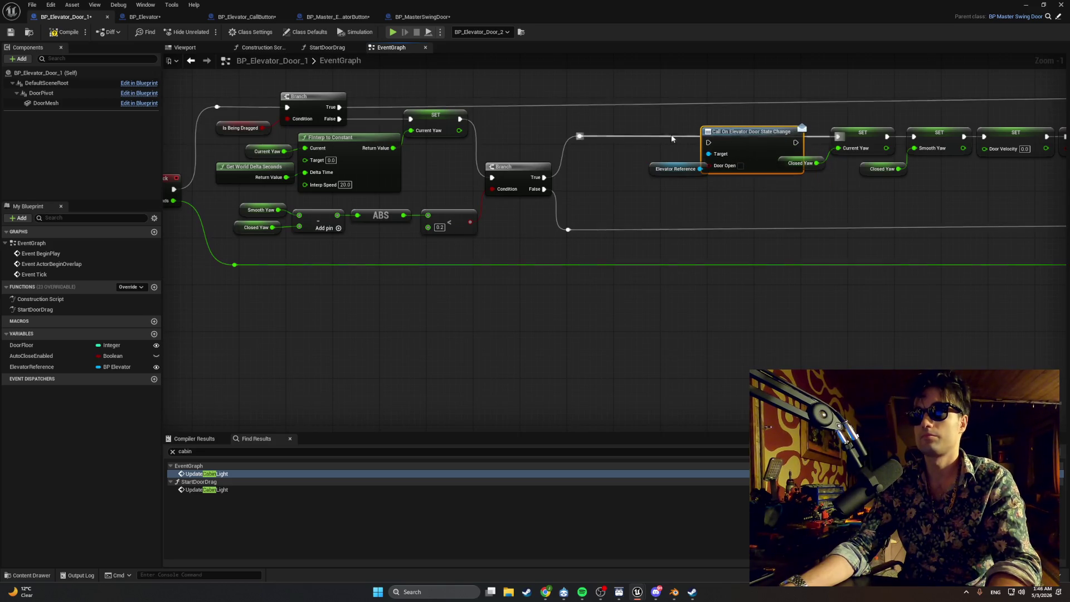
{"action": "left_click_drag", "start_coordinate": [579, 135], "coordinate": [709, 142]}
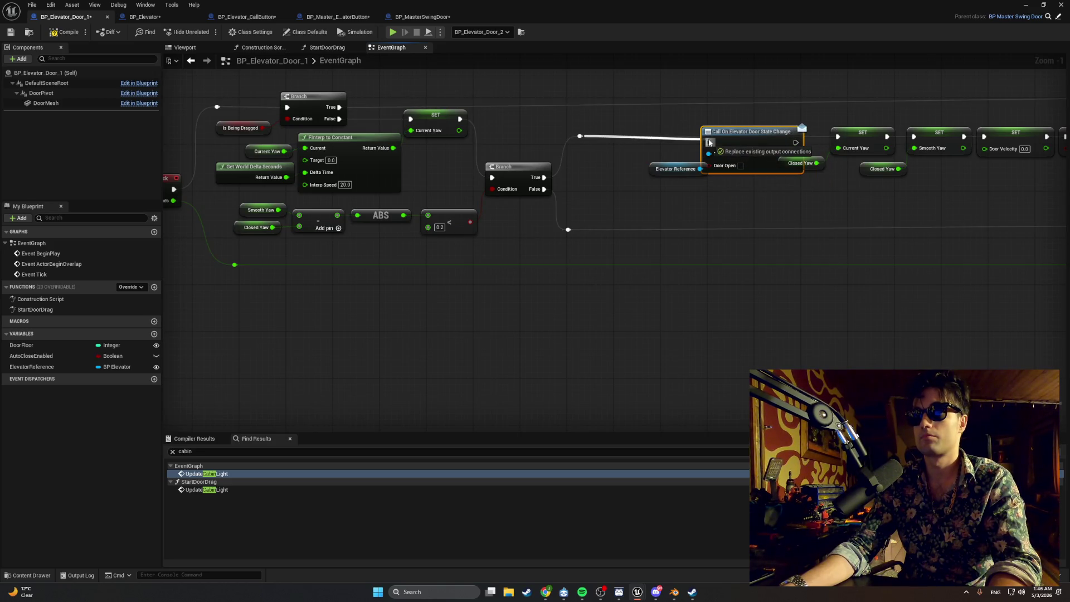
{"action": "left_click_drag", "start_coordinate": [796, 143], "coordinate": [838, 136]}
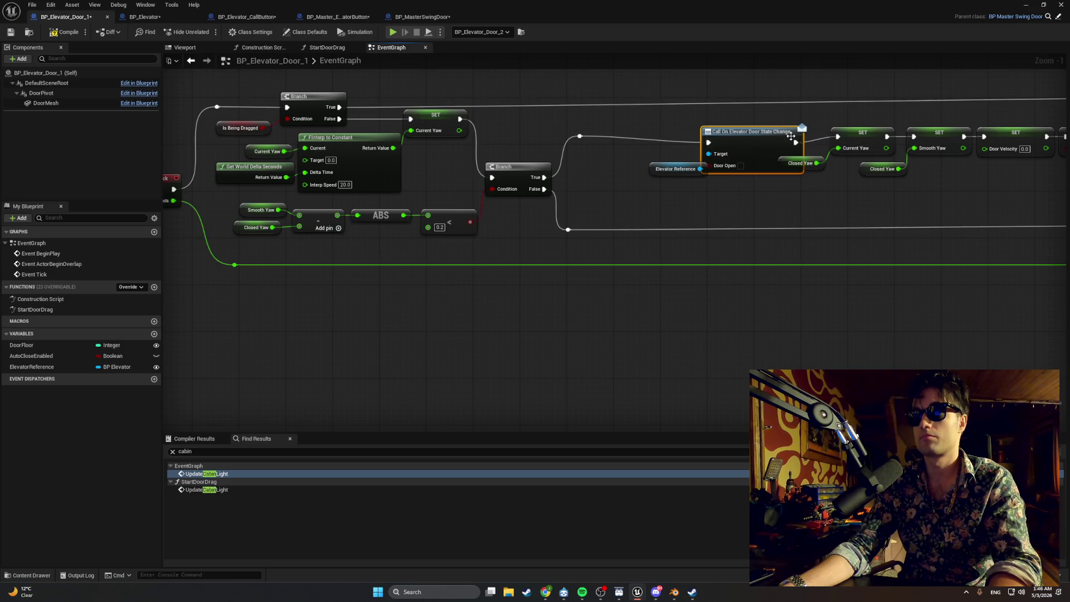
{"action": "left_click_drag", "start_coordinate": [768, 131], "coordinate": [750, 120]}
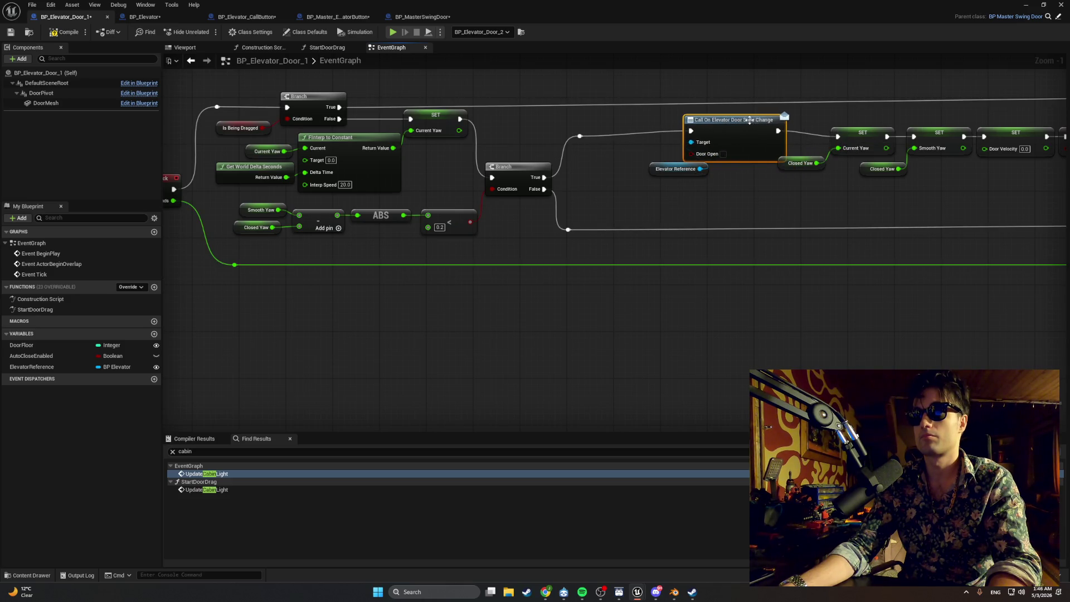
{"action": "left_click", "coordinate": [58, 32]}
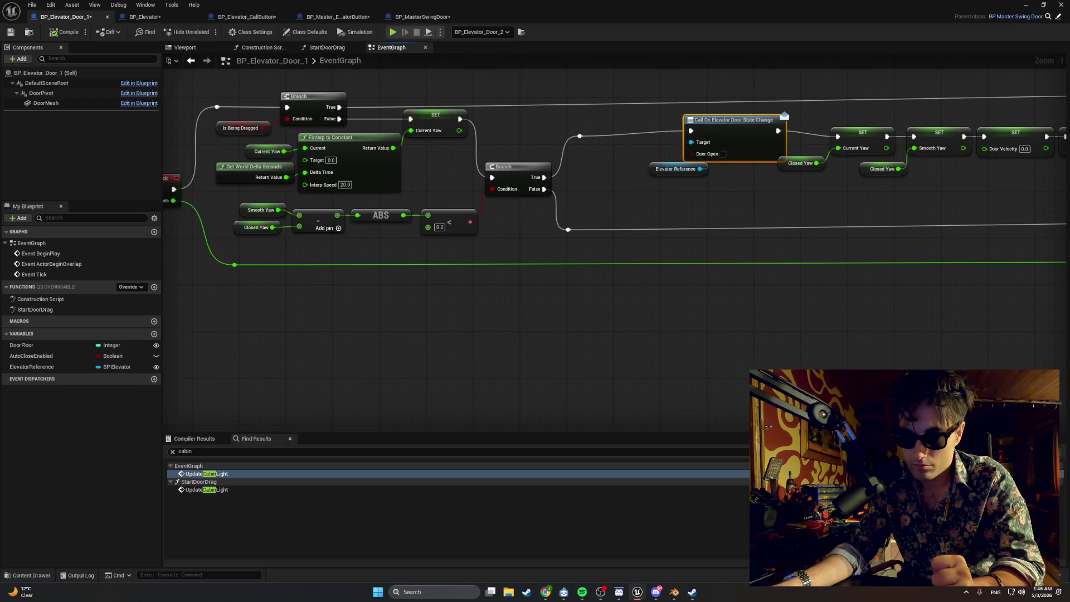
{"action": "left_click", "coordinate": [1044, 4]}
- Play the level, walk to the elevator and press E at the call panel, then stop
{"action": "left_click", "coordinate": [998, 12]}
{"action": "left_click", "coordinate": [208, 31]}
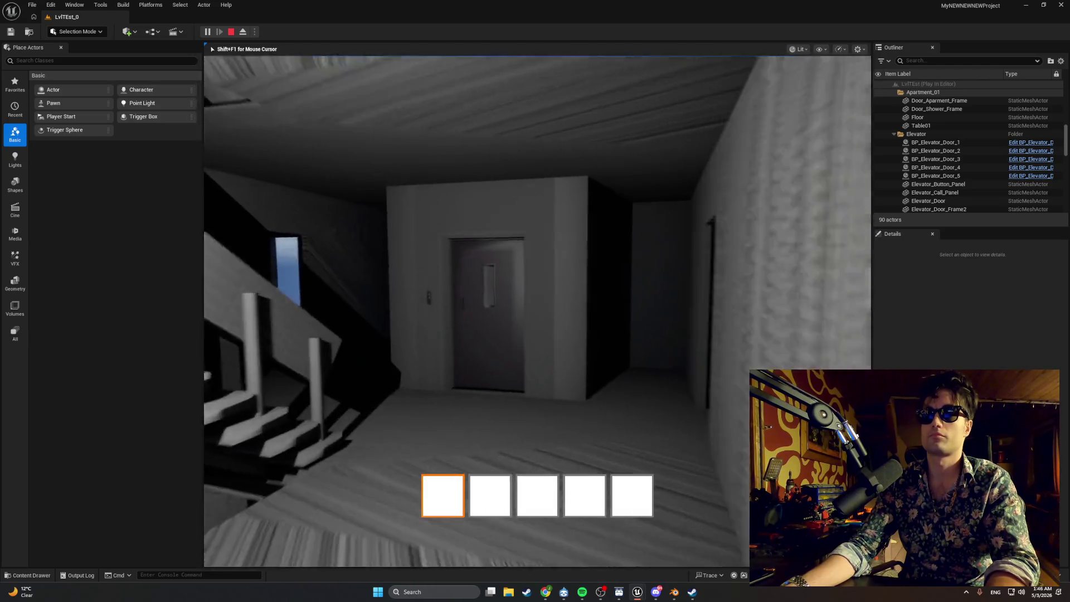
{"action": "key", "text": "w"}
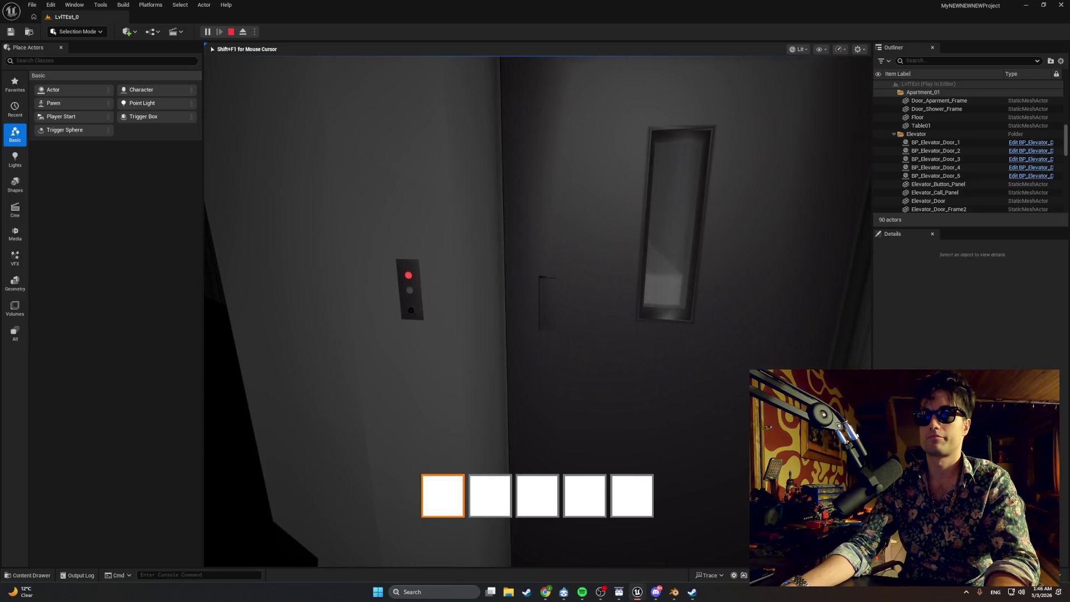
{"action": "key", "text": "e"}
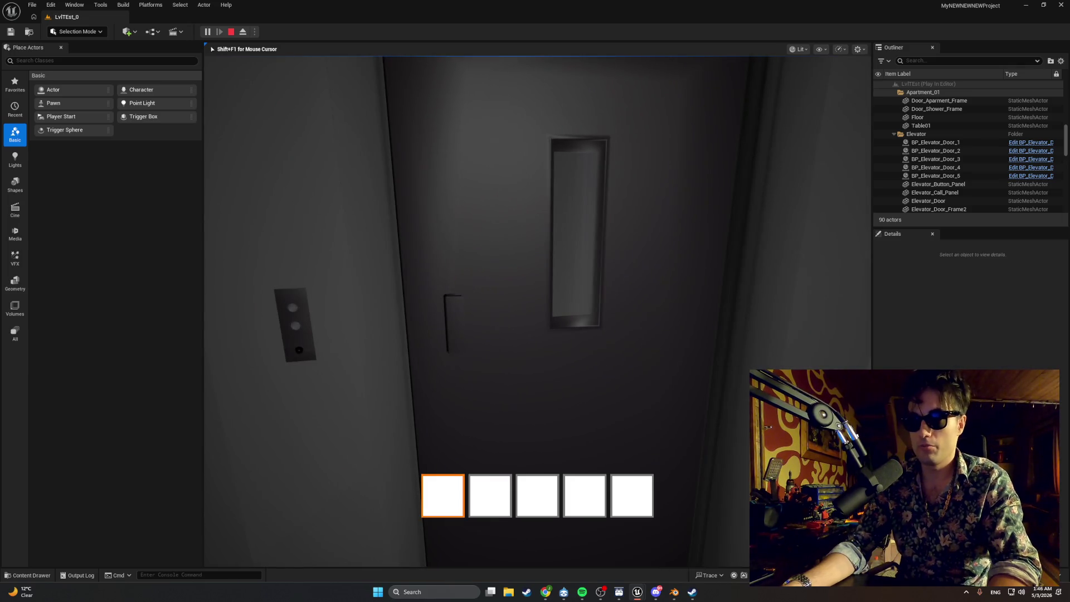
{"action": "key", "text": "e"}
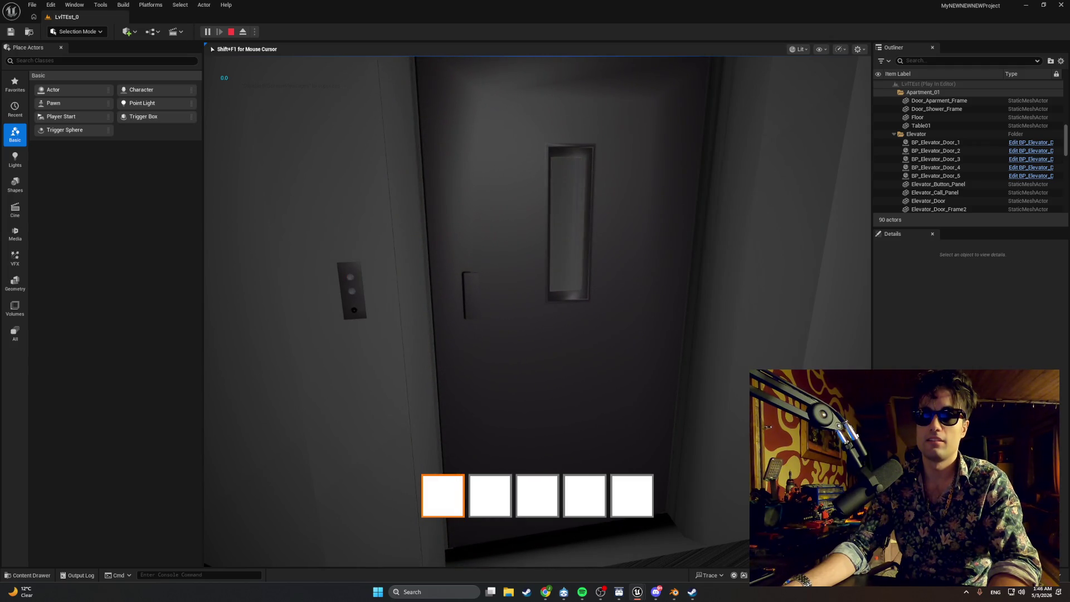
{"action": "key", "text": "Escape"}
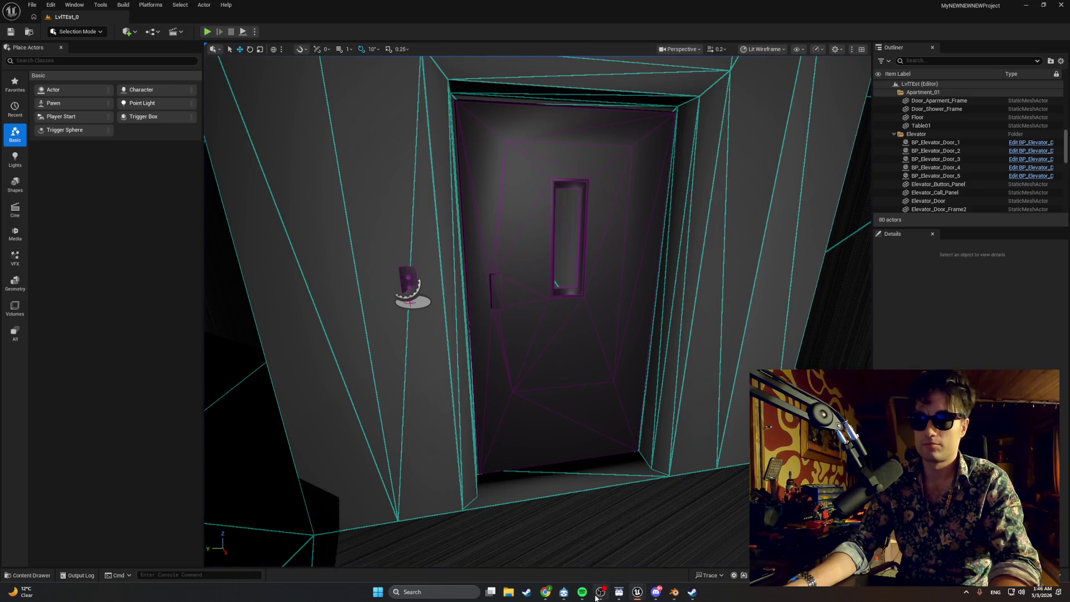
- Move Set Actor Tick Enabled, Parent: Tick and their reroutes right to make room
{"action": "left_click", "coordinate": [637, 594]}
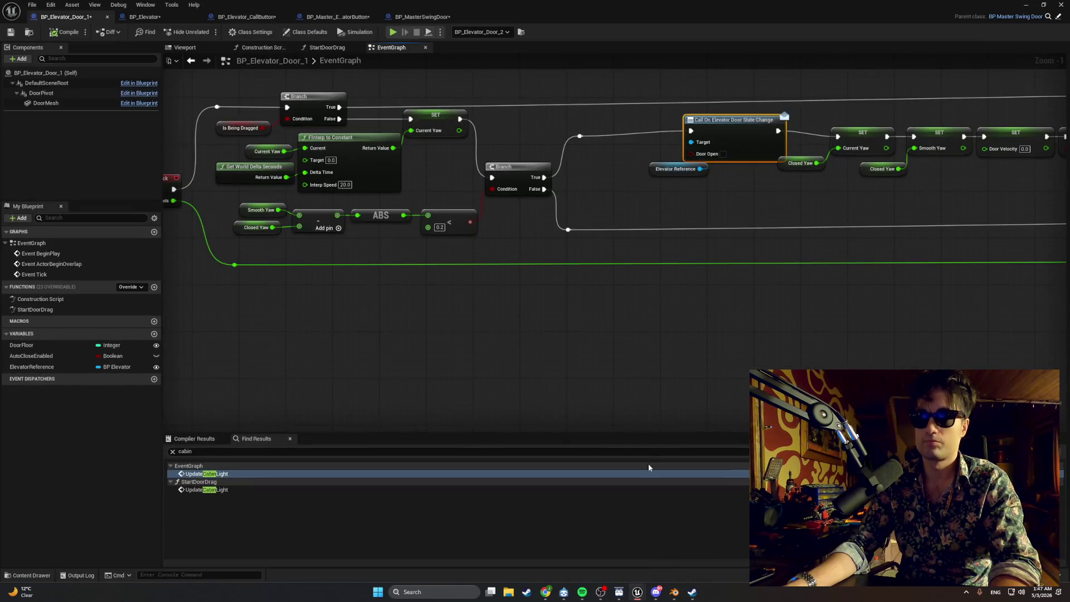
{"action": "mouse_move", "coordinate": [529, 344]}
{"action": "left_mouse_down"}
{"action": "mouse_move", "coordinate": [269, 366]}
{"action": "mouse_move", "coordinate": [421, 354]}
{"action": "mouse_move", "coordinate": [518, 288]}
{"action": "left_mouse_up"}
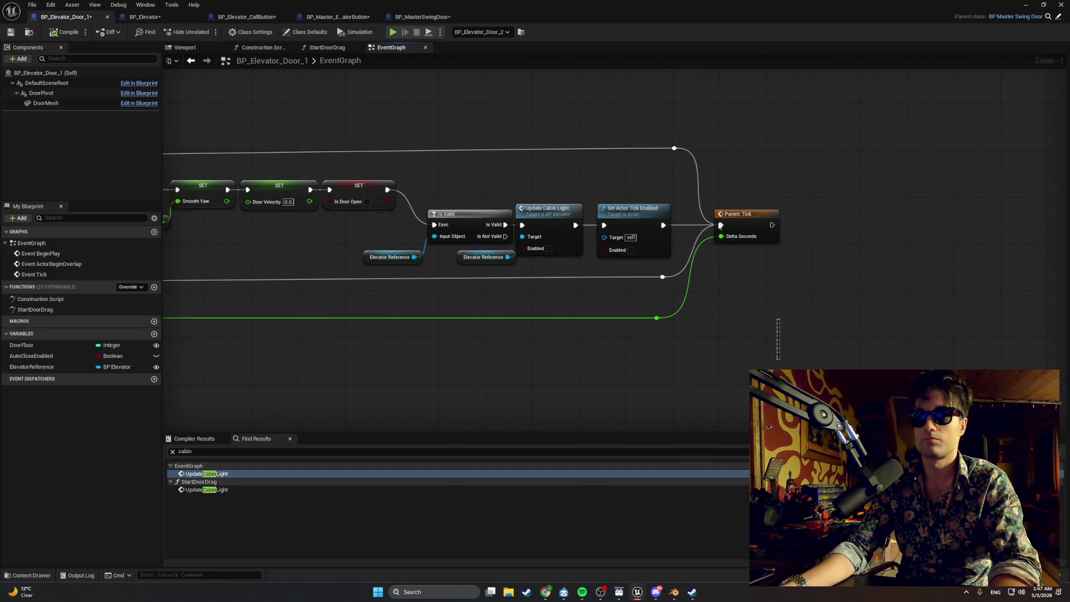
{"action": "mouse_move", "coordinate": [778, 359]}
{"action": "left_mouse_down"}
{"action": "mouse_move", "coordinate": [662, 119]}
{"action": "mouse_move", "coordinate": [633, 186]}
{"action": "mouse_move", "coordinate": [657, 213]}
{"action": "mouse_move", "coordinate": [727, 214]}
{"action": "mouse_move", "coordinate": [616, 211]}
{"action": "mouse_move", "coordinate": [691, 228]}
{"action": "left_mouse_up"}
{"action": "left_click", "coordinate": [716, 210]}
{"action": "left_click", "coordinate": [679, 228]}
- Add a Print String reading 'fire in the hole' after Set Actor Tick Enabled
{"action": "type", "text": "print"}
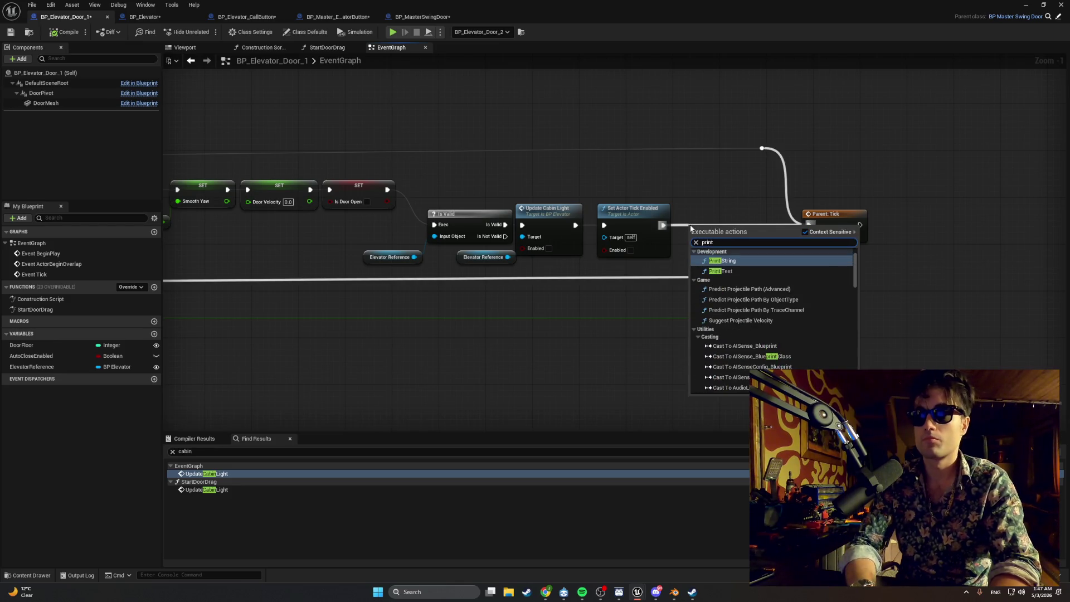
{"action": "left_click", "coordinate": [722, 260]}
{"action": "left_click", "coordinate": [724, 249]}
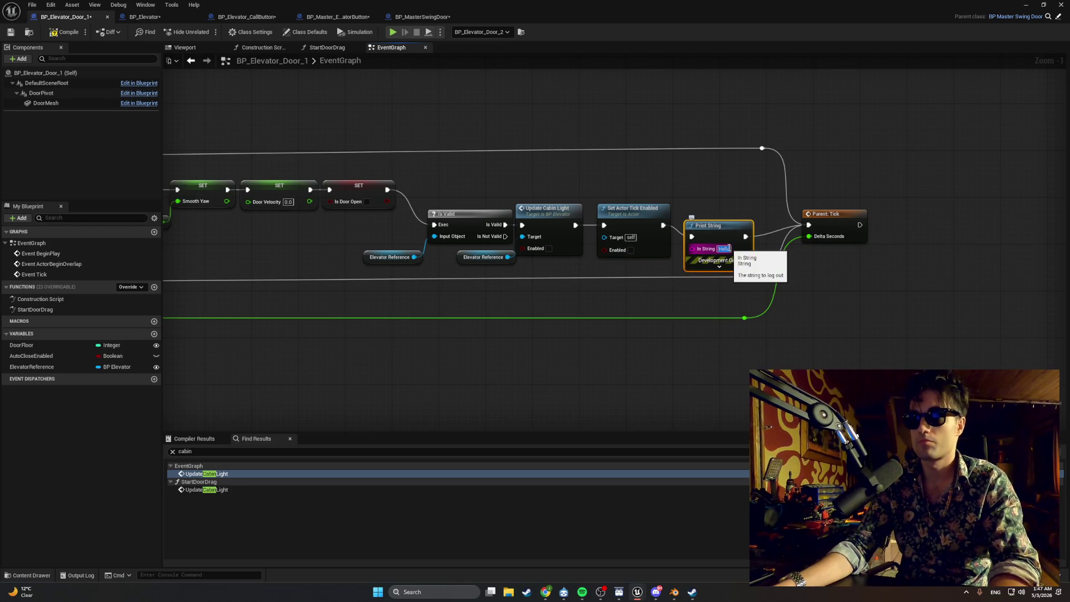
{"action": "type", "text": "fire in the"}
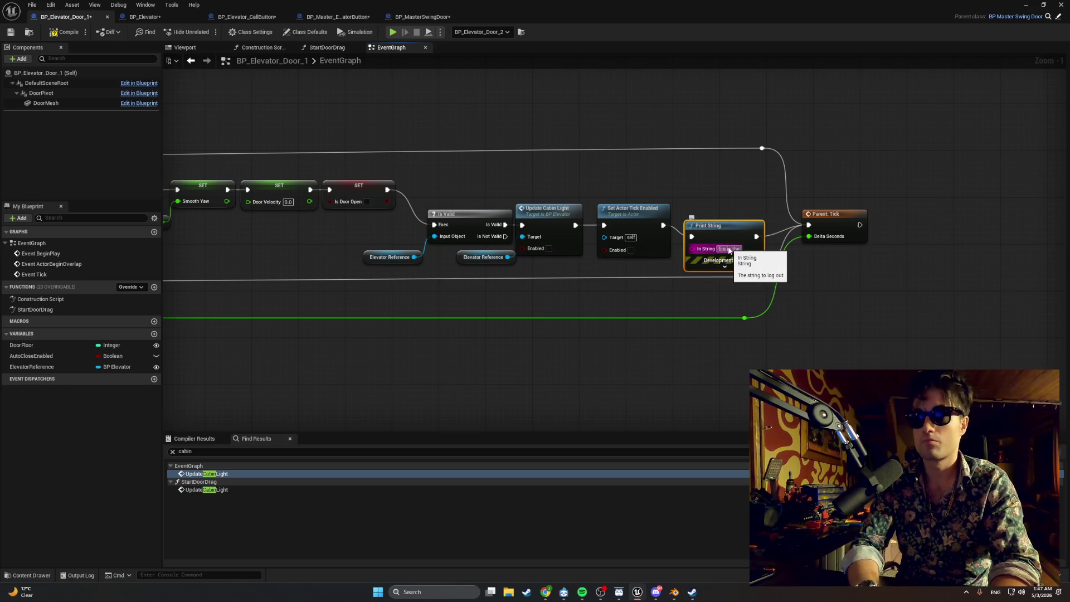
{"action": "type", "text": " hole"}
{"action": "left_click", "coordinate": [667, 192]}
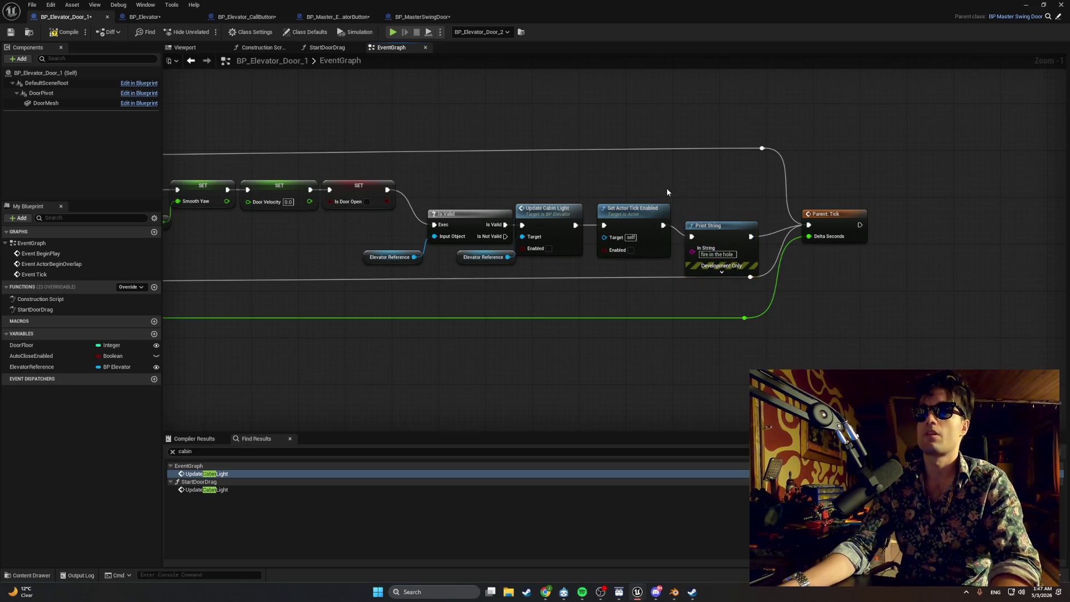
{"action": "left_click", "coordinate": [1025, 6]}
- Play with Alt+P, walk to the elevator call panel, press E, then stop the session
{"action": "key", "text": "alt+p"}
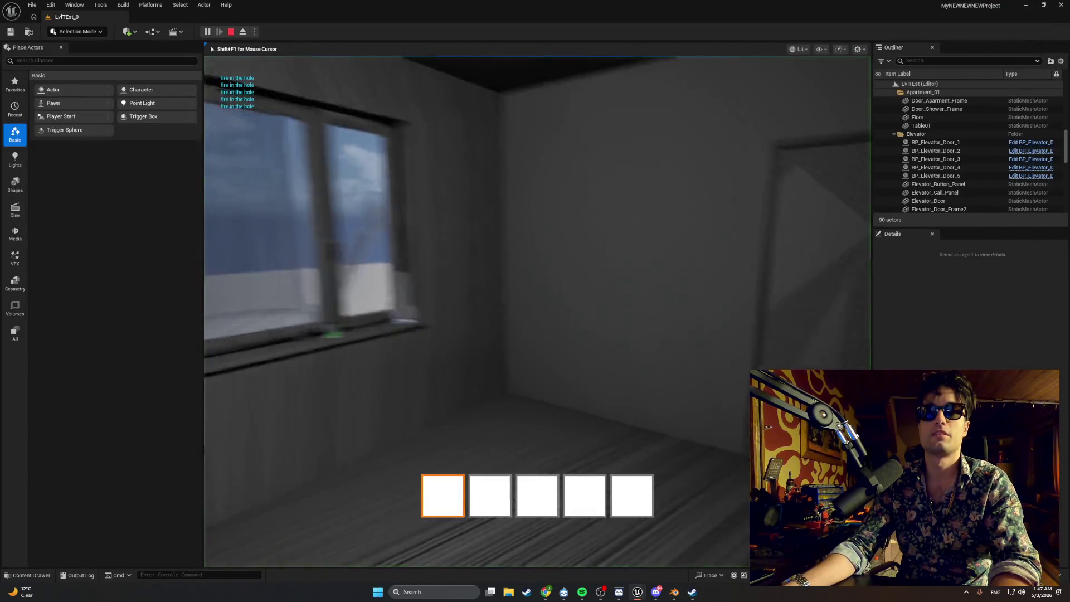
{"action": "key", "text": "w"}
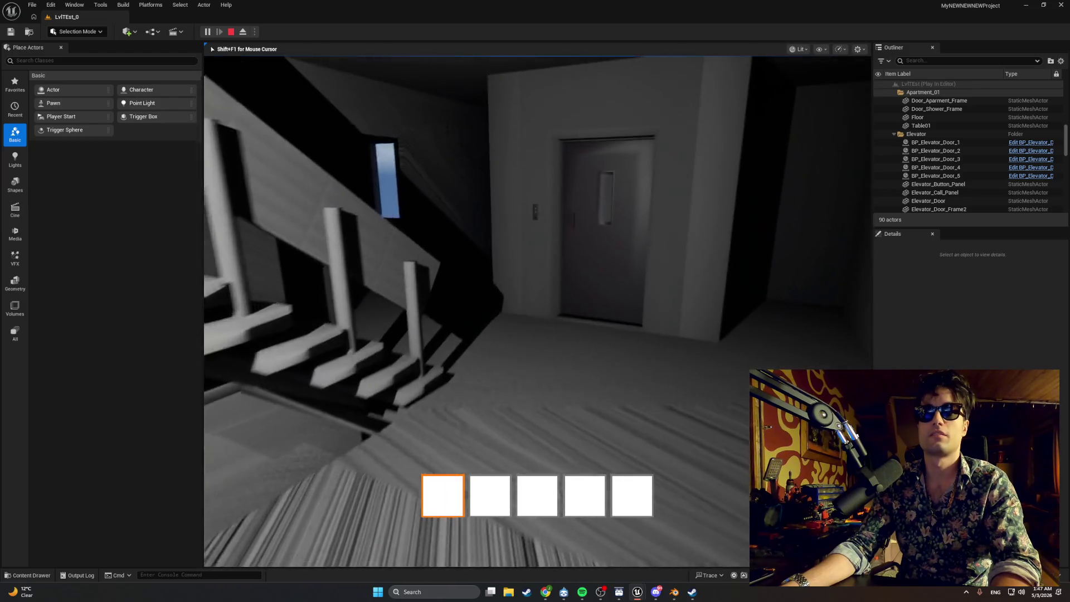
{"action": "key", "text": "w"}
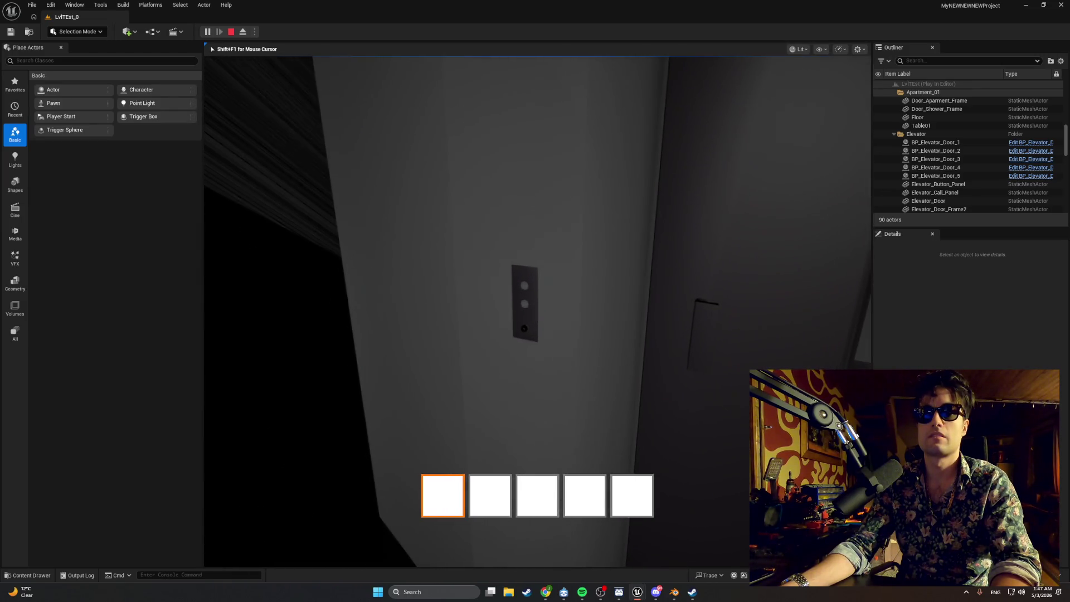
{"action": "key", "text": "e"}
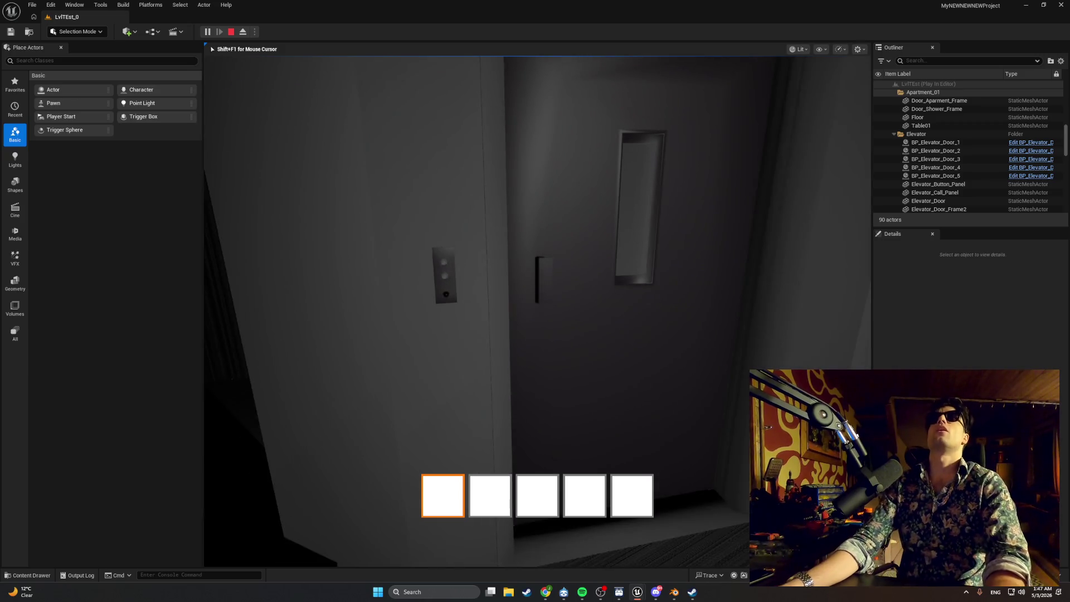
{"action": "key", "text": "Escape"}
- Delete the EventGraph Print String and reconnect Set Actor Tick Enabled to Parent: Tick
{"action": "mouse_move", "coordinate": [637, 592]}
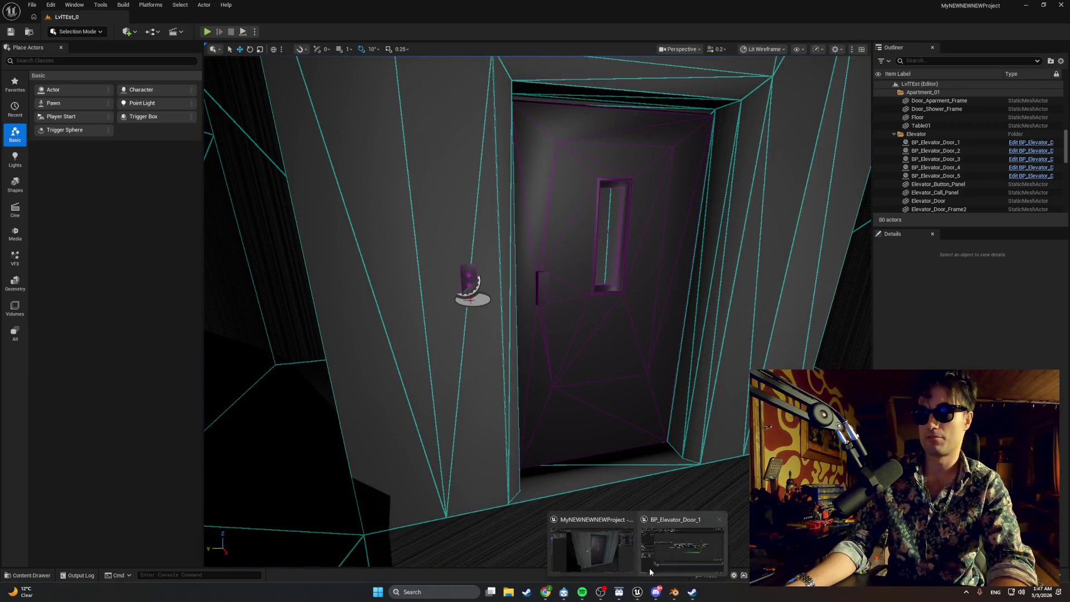
{"action": "left_click", "coordinate": [656, 560]}
{"action": "left_click", "coordinate": [719, 229]}
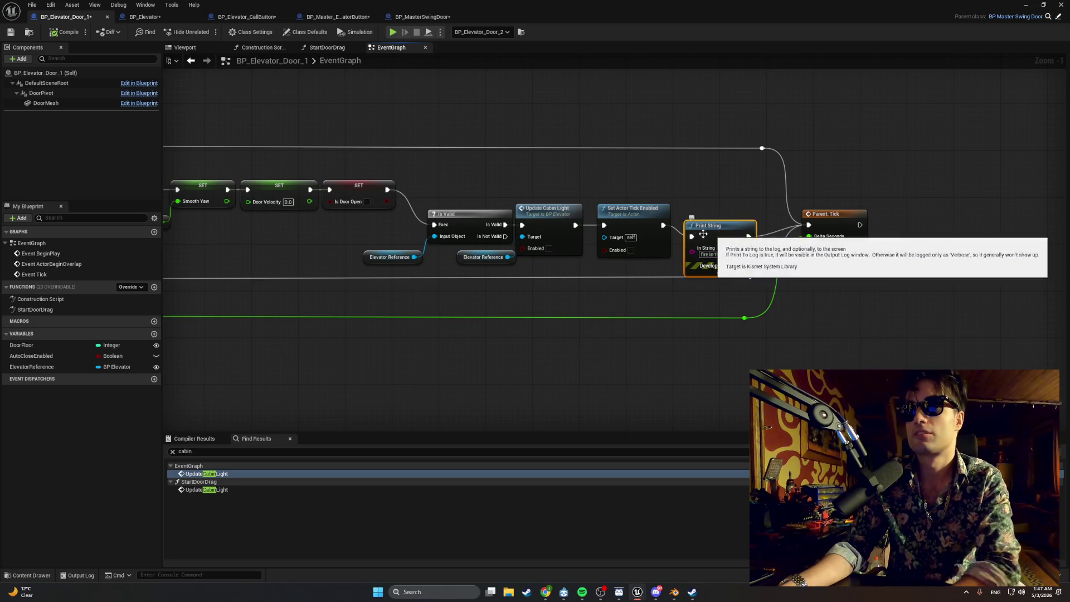
{"action": "key", "text": "Delete"}
{"action": "left_click_drag", "start_coordinate": [658, 229], "coordinate": [808, 228]}
{"action": "mouse_move", "coordinate": [526, 199]}
{"action": "left_mouse_down"}
{"action": "mouse_move", "coordinate": [611, 203]}
{"action": "mouse_move", "coordinate": [626, 160]}
{"action": "mouse_move", "coordinate": [852, 167]}
{"action": "left_mouse_up"}
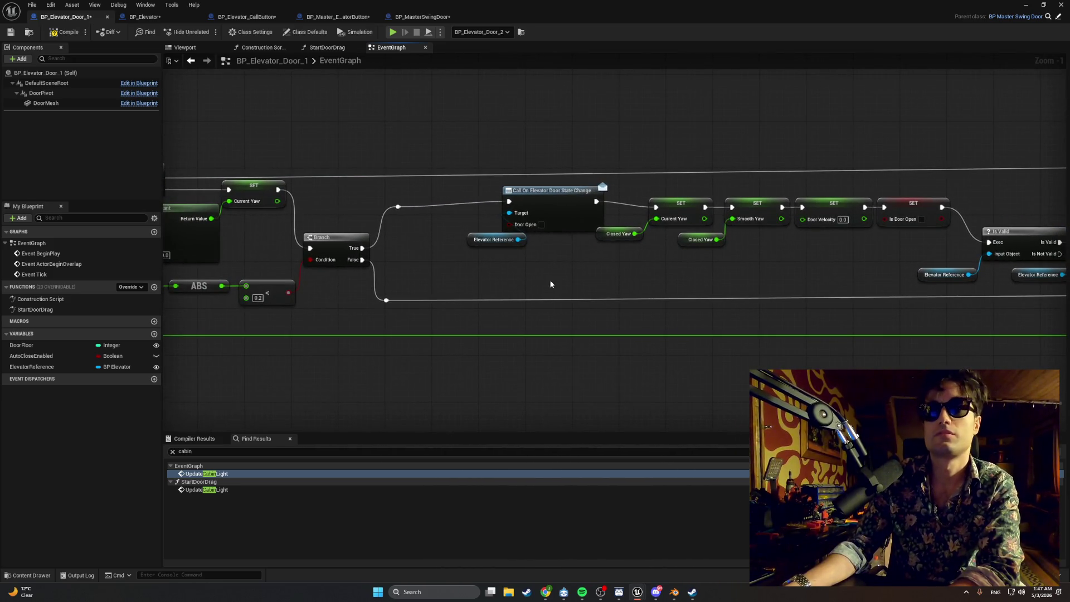
{"action": "left_click_drag", "start_coordinate": [557, 279], "coordinate": [440, 184]}
{"action": "left_click_drag", "start_coordinate": [536, 190], "coordinate": [512, 197]}
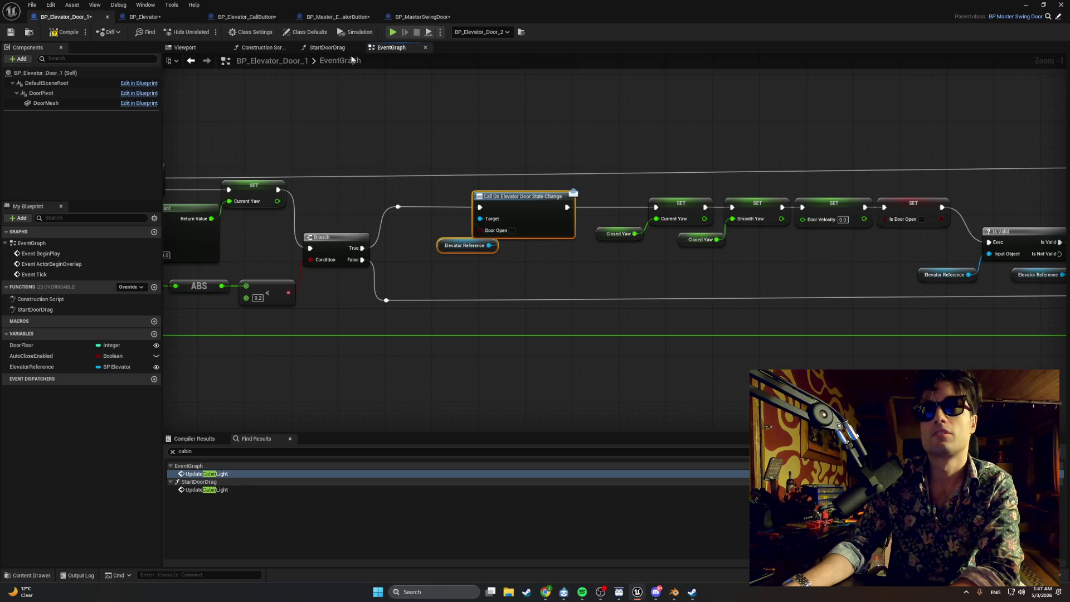
- In StartDoorDrag, delete the upper Call On Elevator node, debug print and string-building node
{"action": "left_click", "coordinate": [327, 47]}
{"action": "left_click_drag", "start_coordinate": [462, 154], "coordinate": [433, 157]}
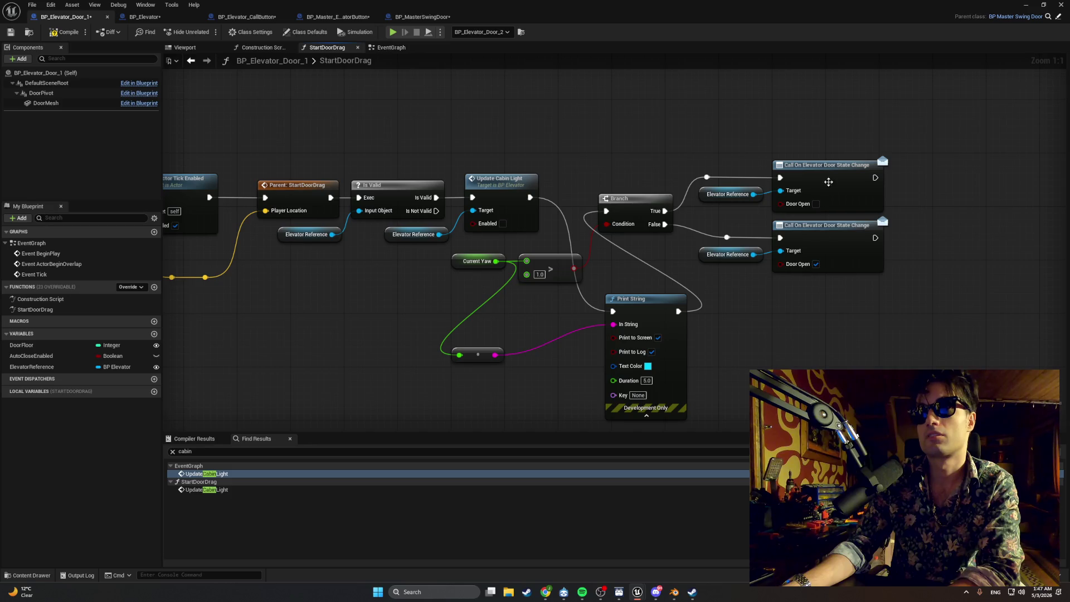
{"action": "left_click_drag", "start_coordinate": [839, 145], "coordinate": [711, 202]}
{"action": "key", "text": "Delete"}
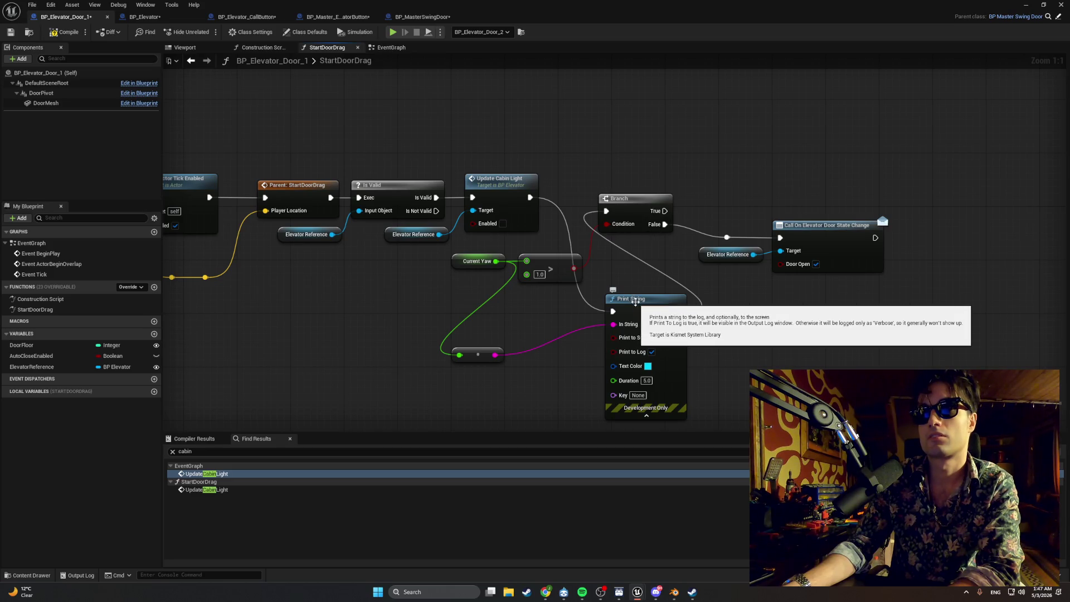
{"action": "left_click", "coordinate": [635, 302]}
{"action": "key", "text": "Delete"}
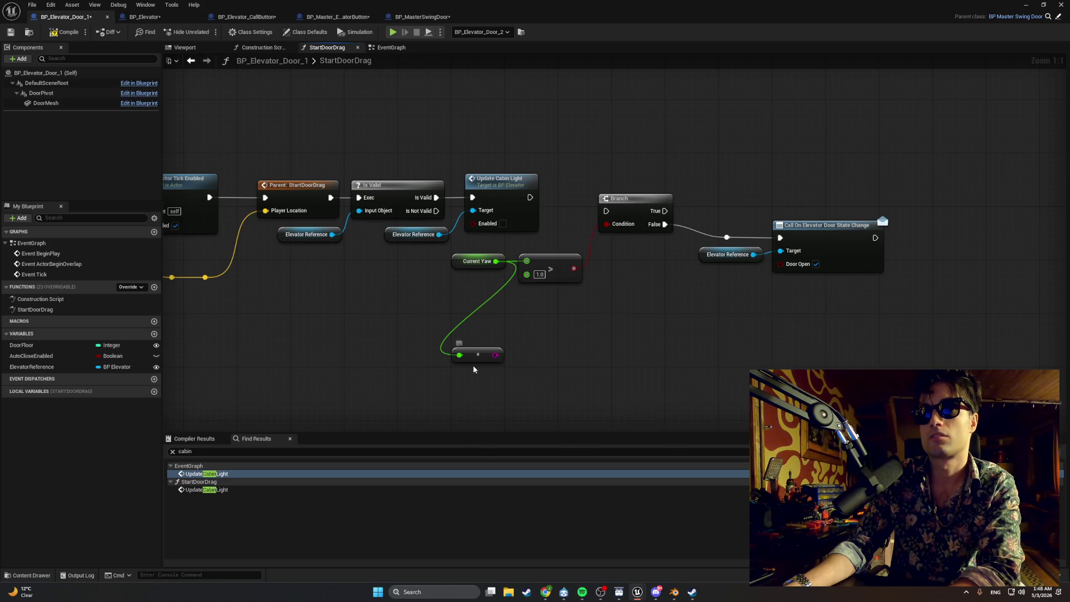
{"action": "left_click", "coordinate": [473, 360]}
{"action": "key", "text": "Delete"}
{"action": "left_click", "coordinate": [476, 264]}
{"action": "key", "text": "Delete"}
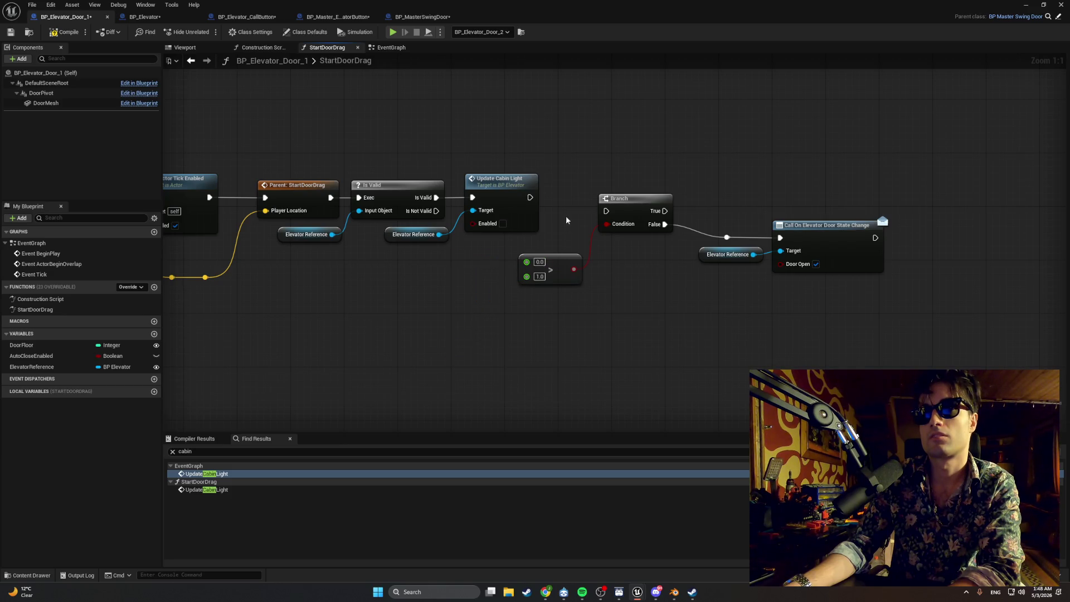
{"action": "key", "text": "ctrl+z"}
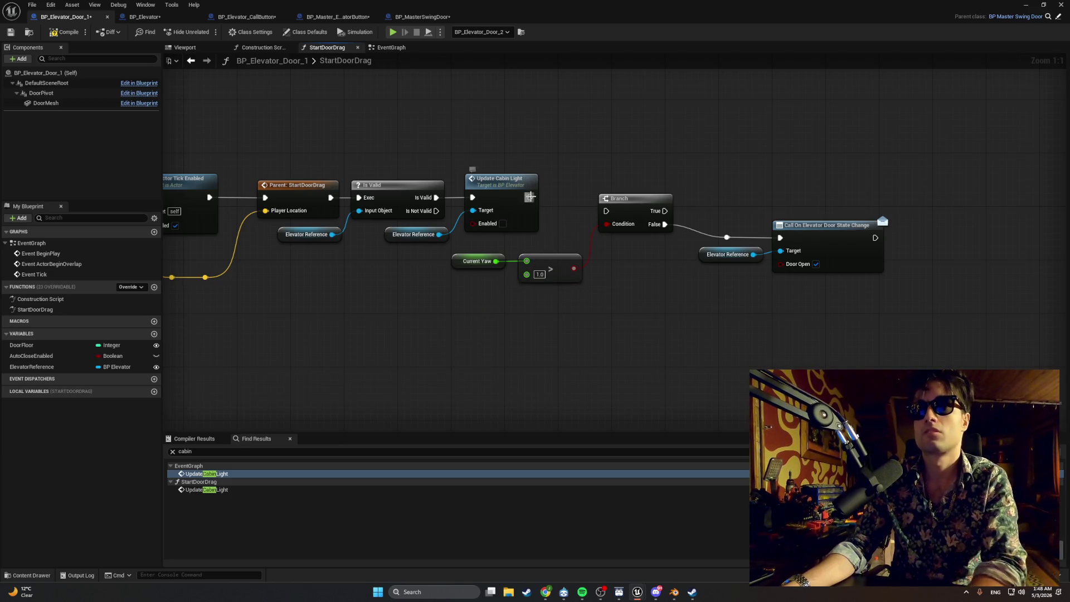
- Connect Update Cabin Light to the Branch, tidy the node layout, and compile
{"action": "mouse_move", "coordinate": [530, 197]}
{"action": "left_mouse_down"}
{"action": "mouse_move", "coordinate": [782, 237]}
{"action": "mouse_move", "coordinate": [739, 229]}
{"action": "mouse_move", "coordinate": [670, 258]}
{"action": "mouse_move", "coordinate": [654, 248]}
{"action": "left_mouse_up"}
{"action": "right_click", "coordinate": [727, 238]}
{"action": "left_click_drag", "start_coordinate": [835, 315], "coordinate": [559, 181]}
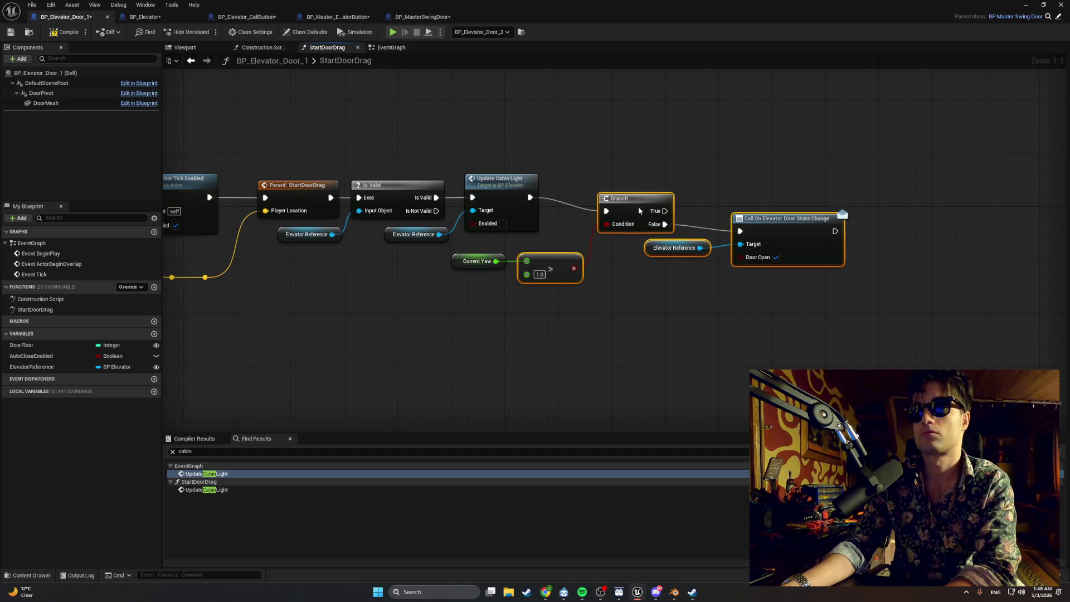
{"action": "left_click_drag", "start_coordinate": [638, 207], "coordinate": [648, 193]}
{"action": "left_click", "coordinate": [556, 283]}
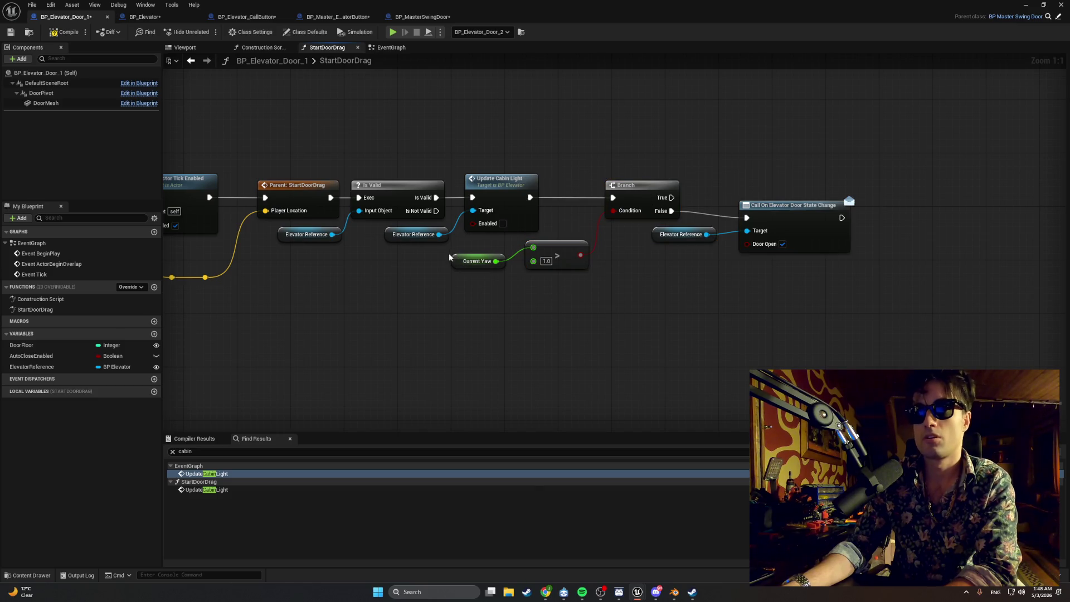
{"action": "left_click_drag", "start_coordinate": [466, 261], "coordinate": [479, 248]}
{"action": "left_click", "coordinate": [745, 337]}
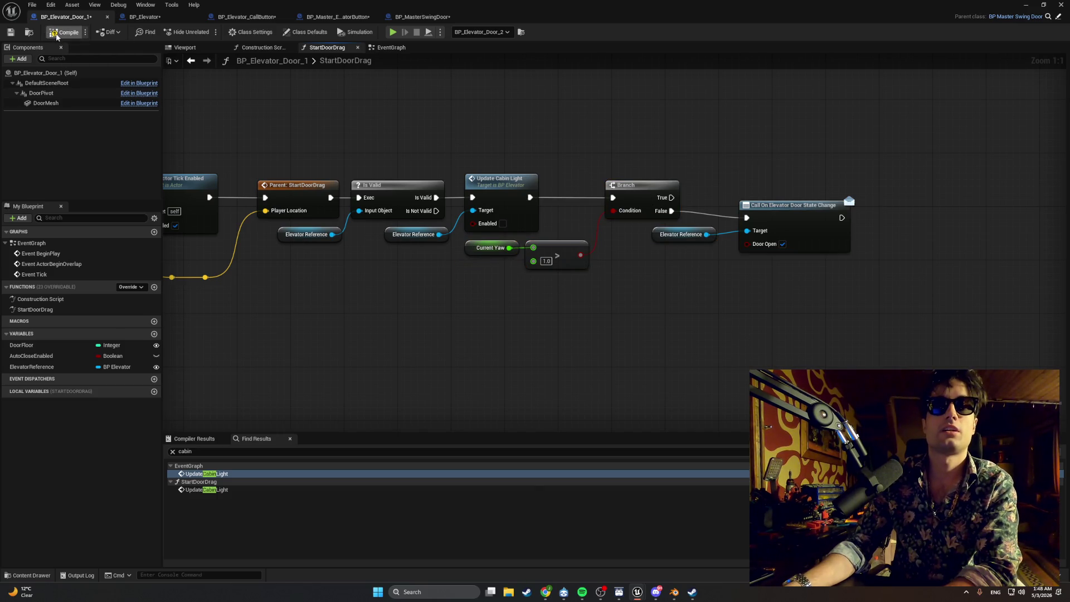
- Start Play in Editor and walk through the stairwell to the elevator door and call panel
{"action": "key", "text": "alt+p"}
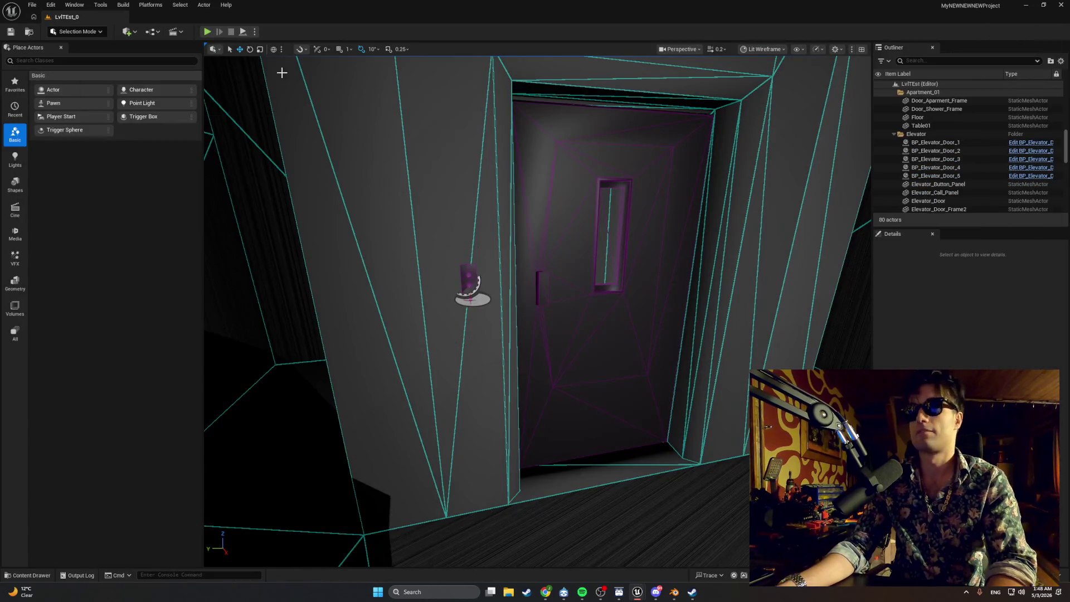
{"action": "key", "text": "w"}
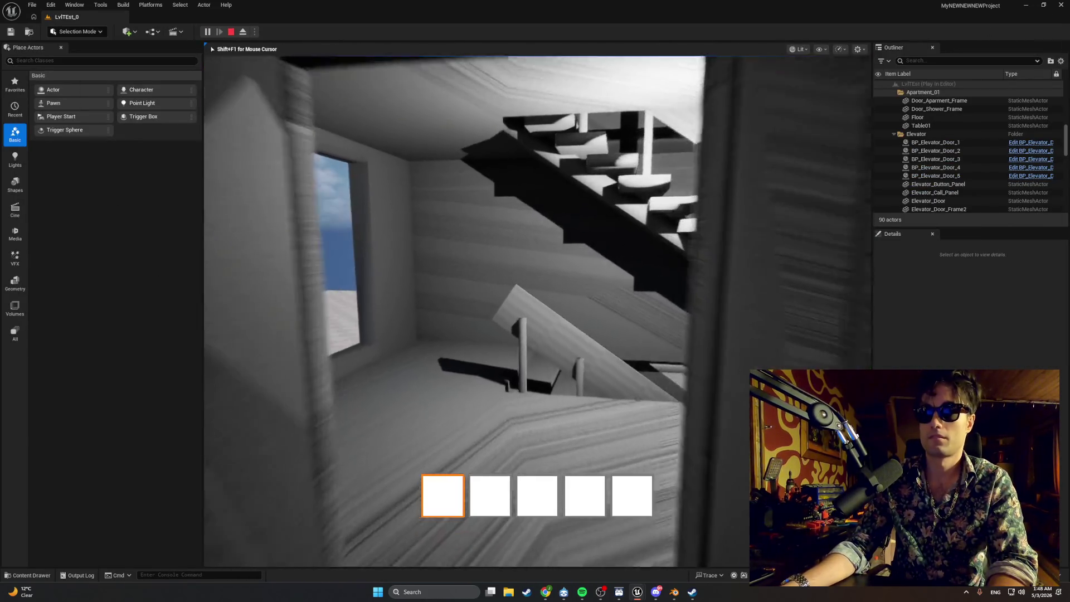
{"action": "key", "text": "w"}
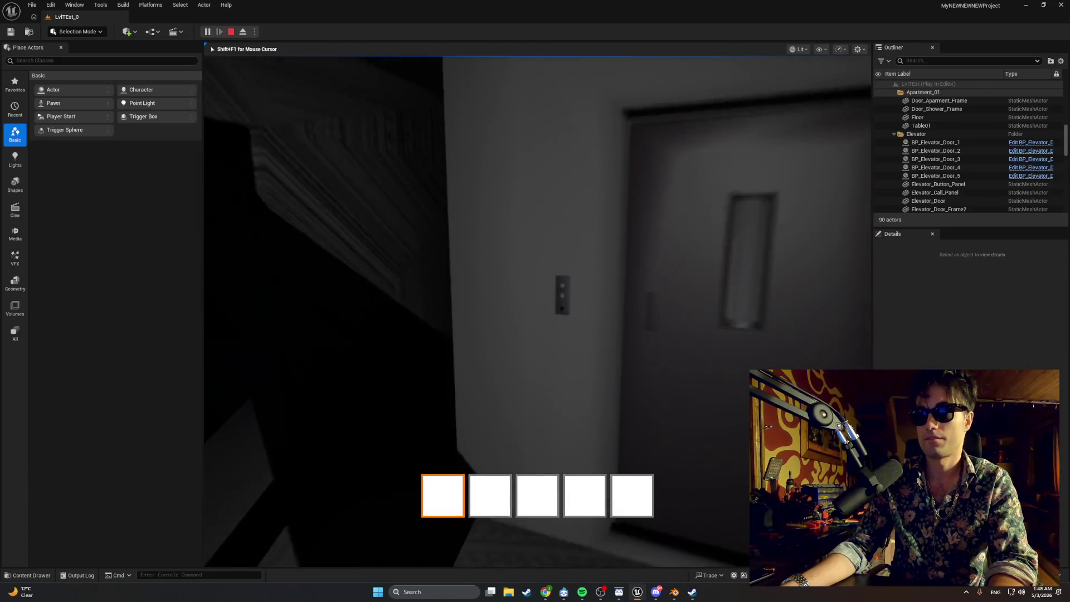
{"action": "key", "text": "s"}
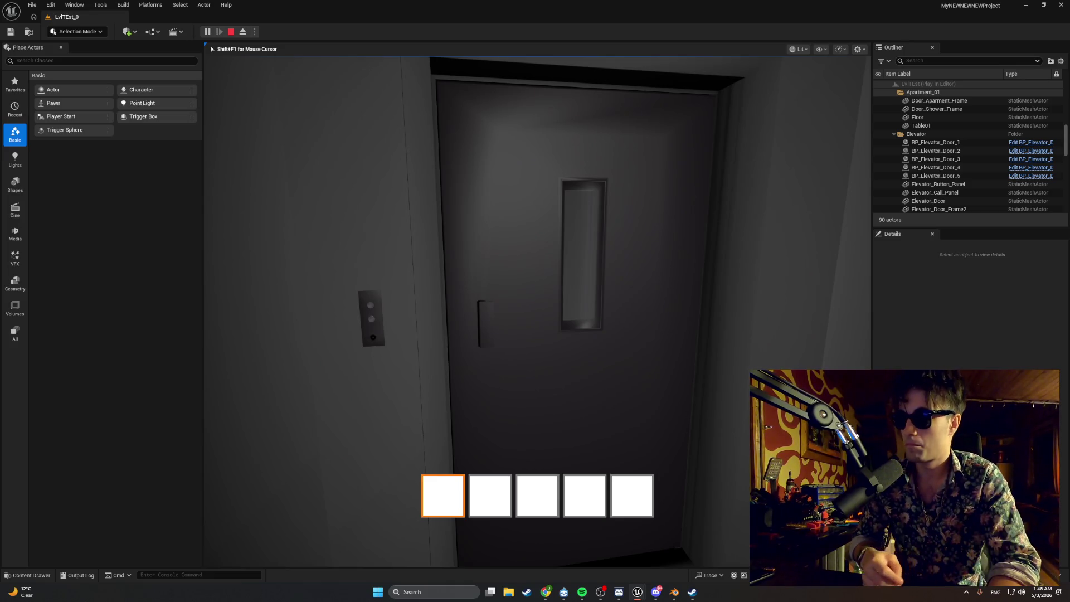
{"action": "key", "text": "w"}
{"action": "key", "text": "e"}
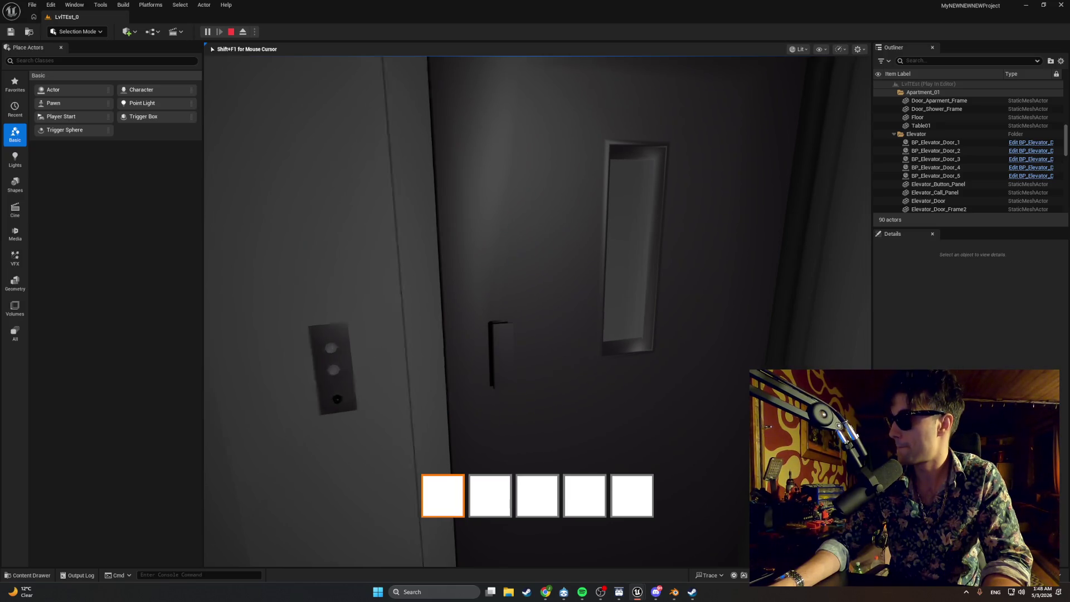
{"action": "key", "text": "s"}
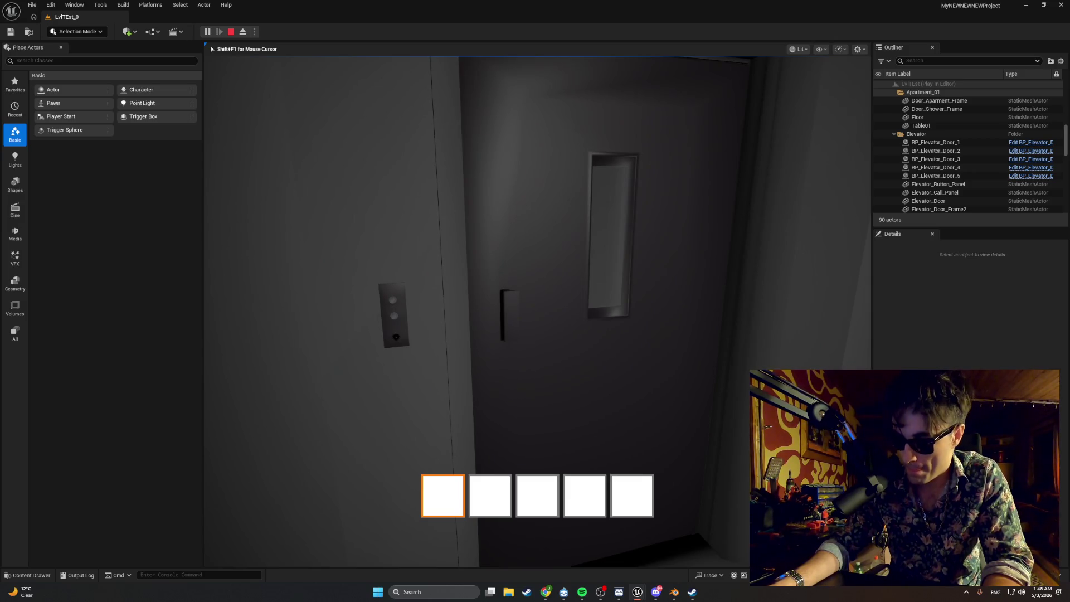
{"action": "key", "text": "s"}
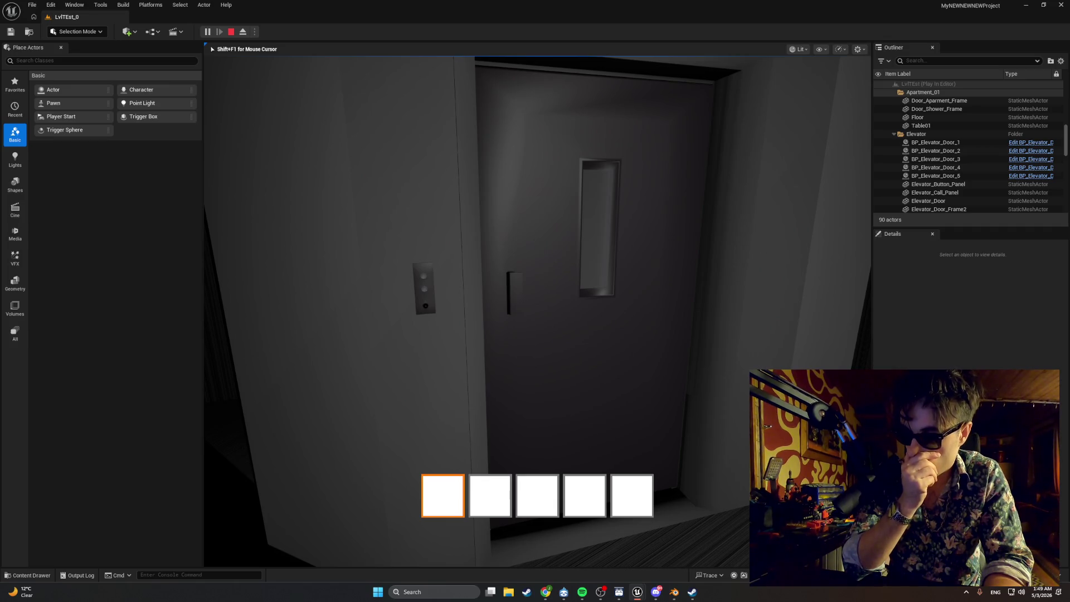
- Interact with the elevator door to check the red call panel lights, then walk back away
{"action": "key", "text": "w"}
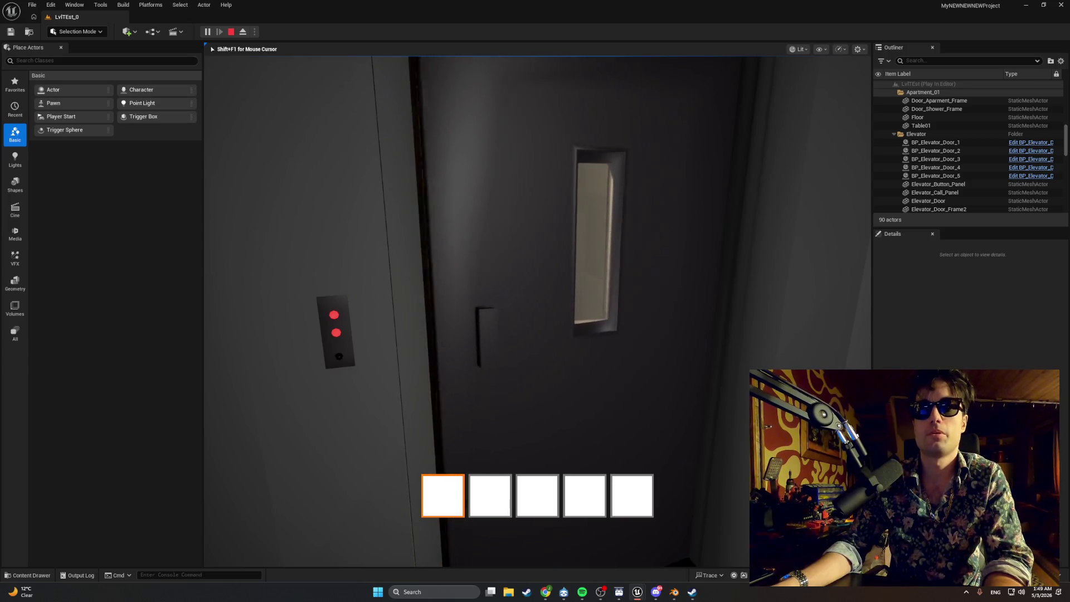
{"action": "key", "text": "e"}
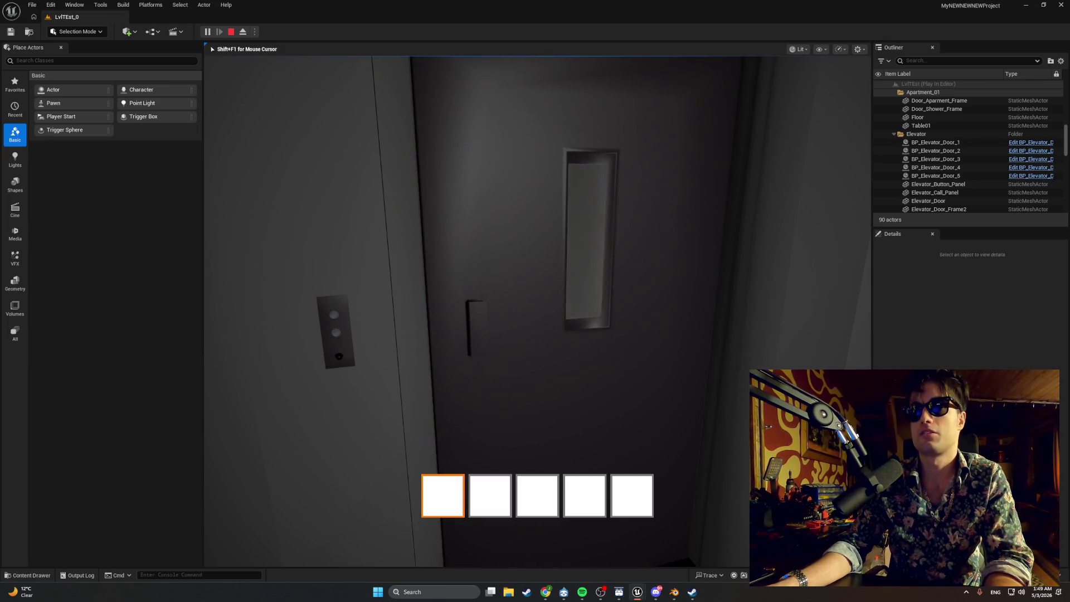
{"action": "key", "text": "s"}
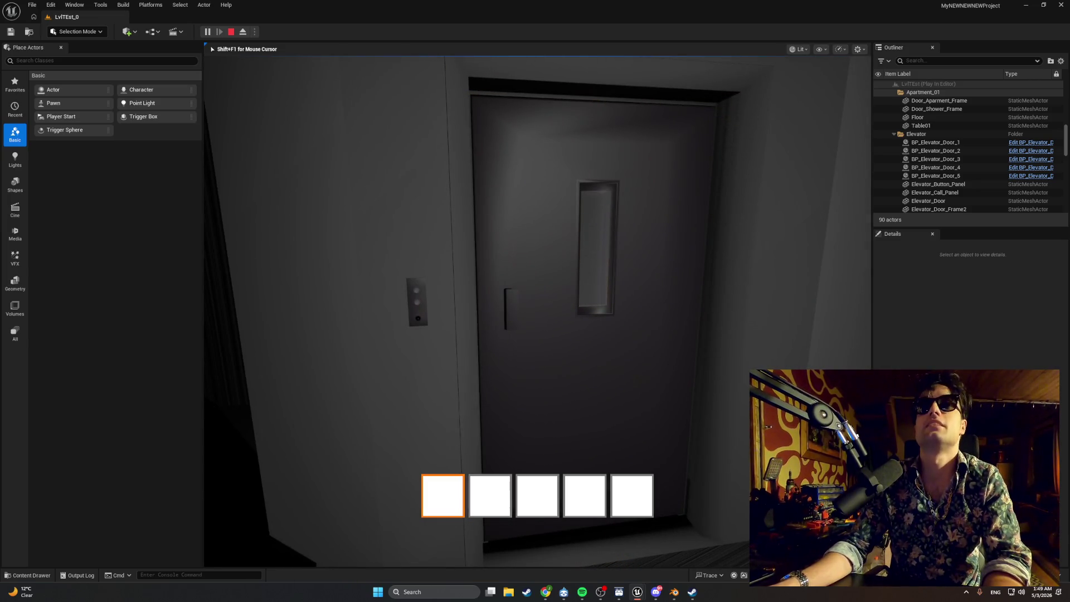
{"action": "key", "text": "w"}
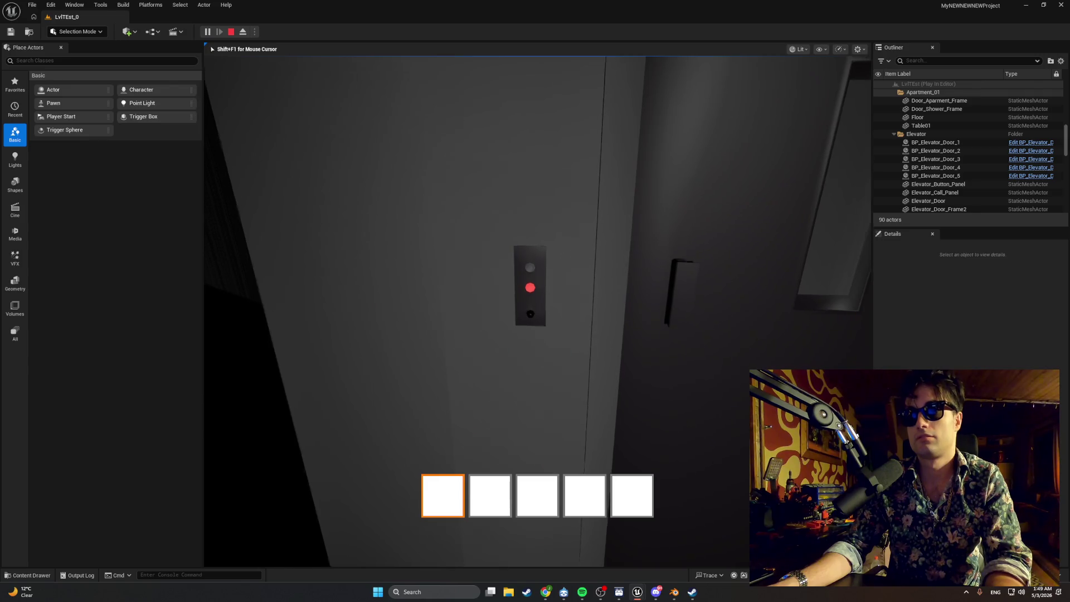
{"action": "key", "text": "s"}
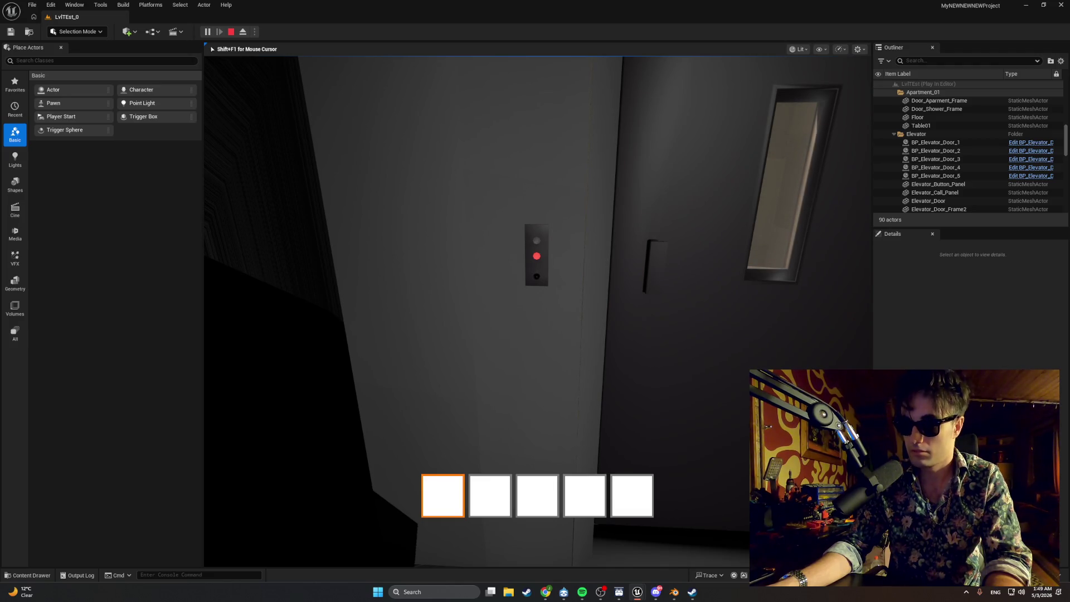
{"action": "key", "text": "s"}
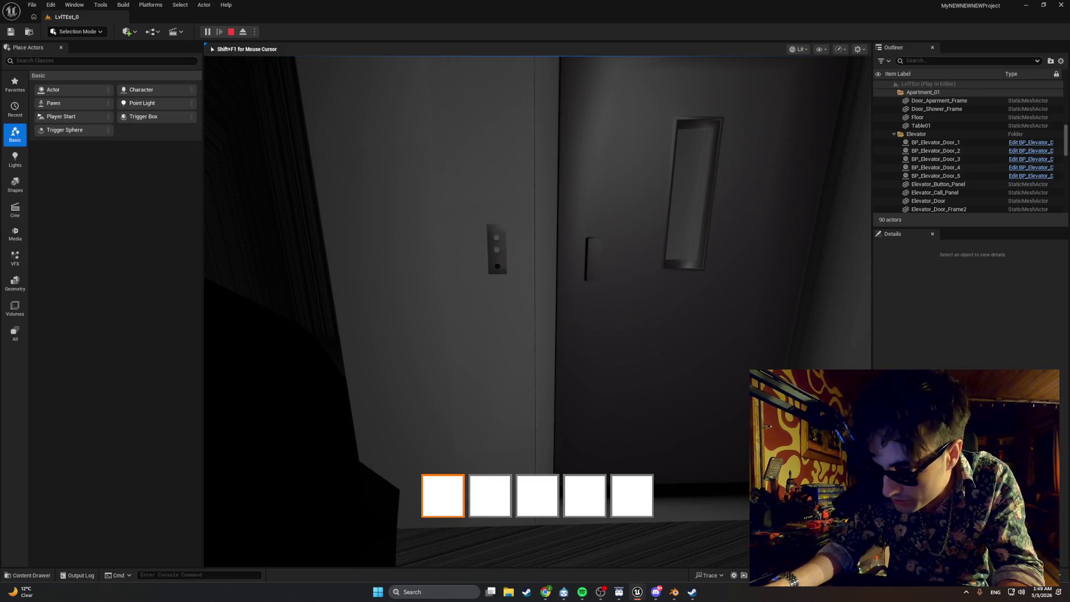
- End the play-test, save the level and all Blueprints with Save All, then open Chrome
{"action": "key", "text": "Escape"}
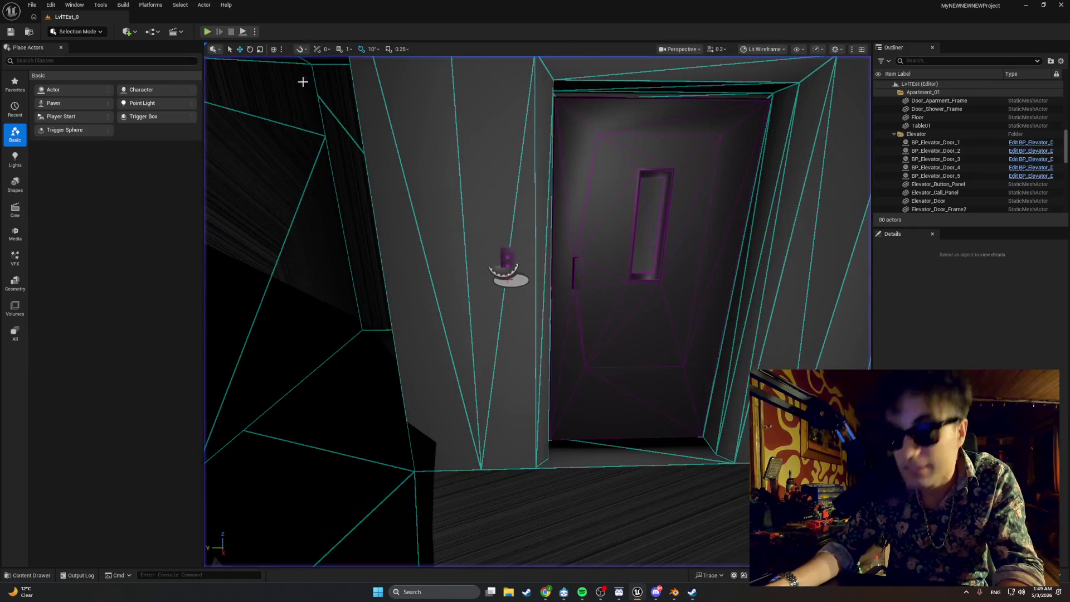
{"action": "left_click", "coordinate": [31, 5]}
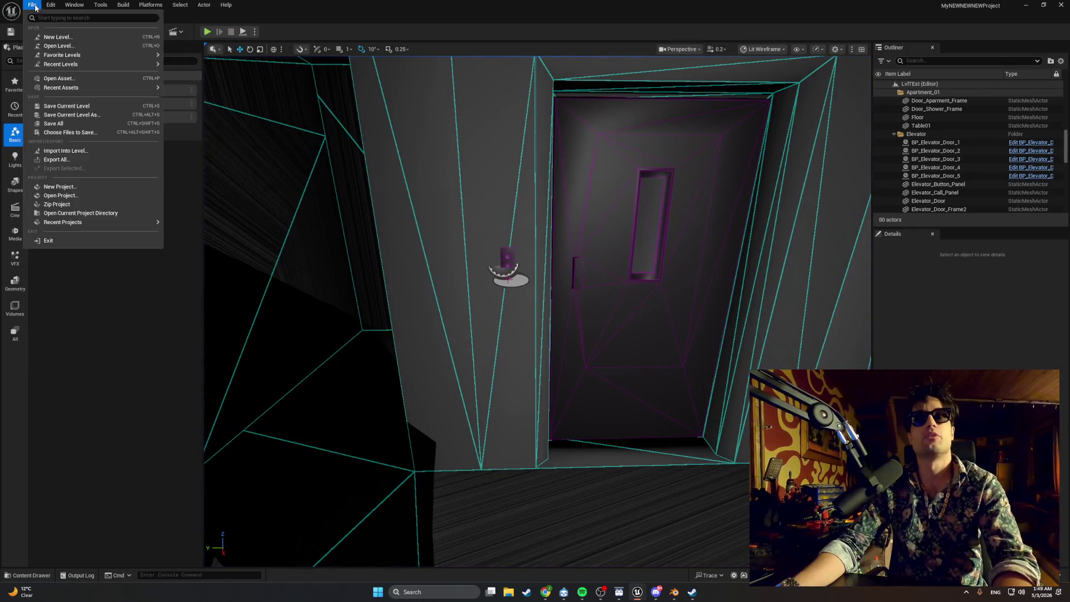
{"action": "left_click", "coordinate": [67, 123]}
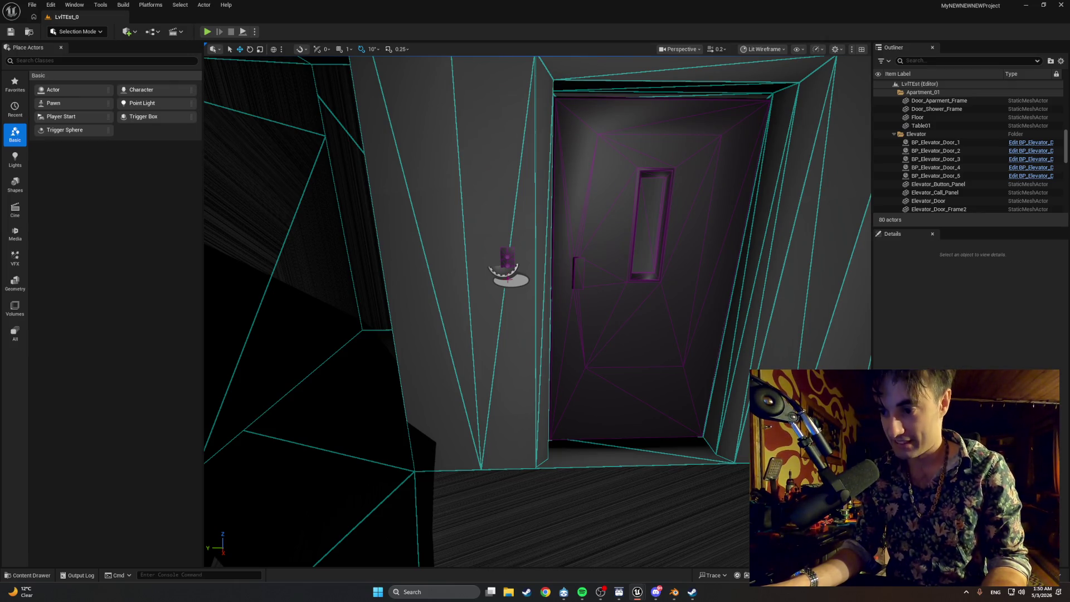
{"action": "left_click", "coordinate": [546, 592]}
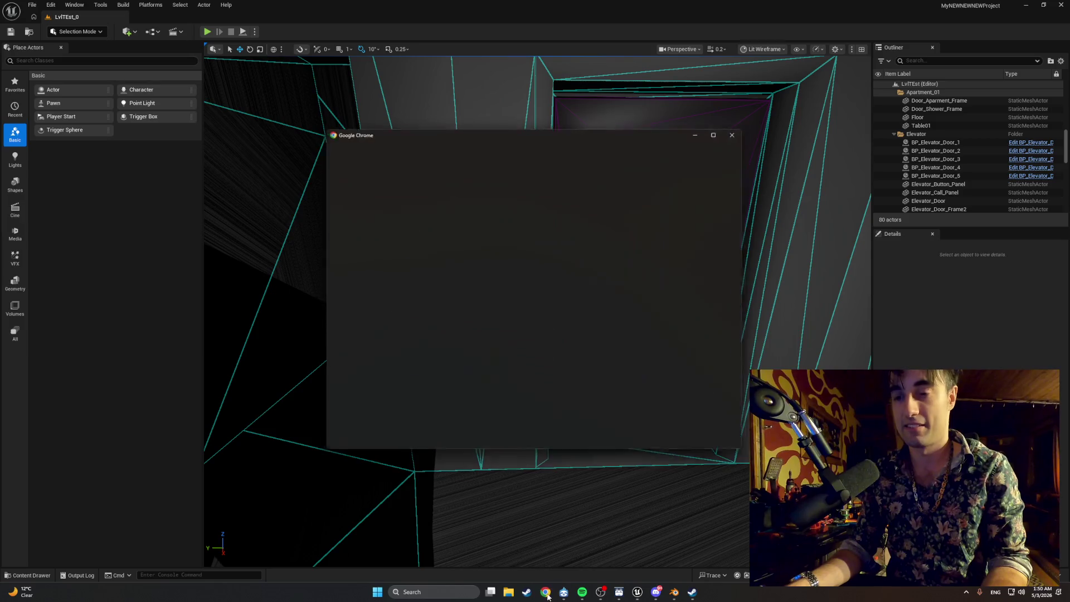